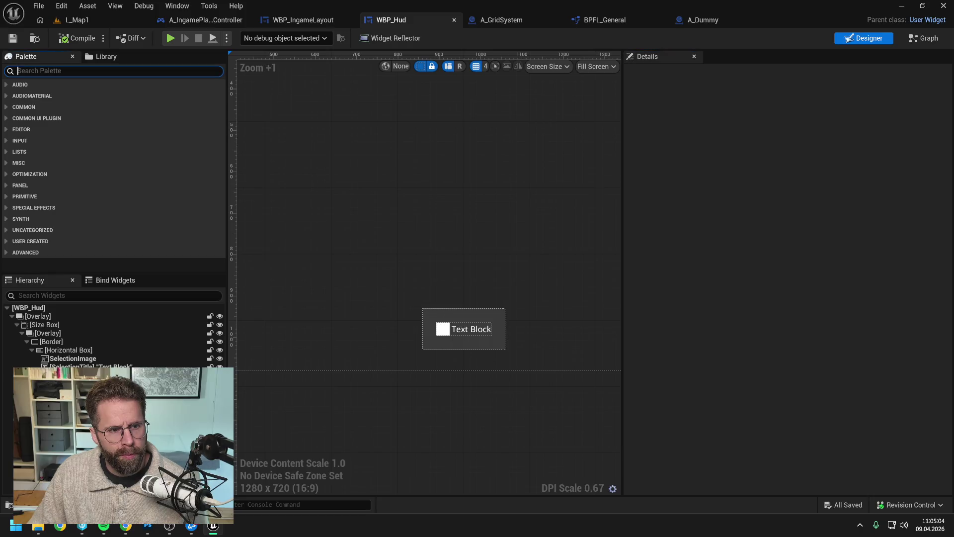
Filter the Palette for 'struc' and delete the old Horizontal Box from WBP_Hud's Border.
type("struc")
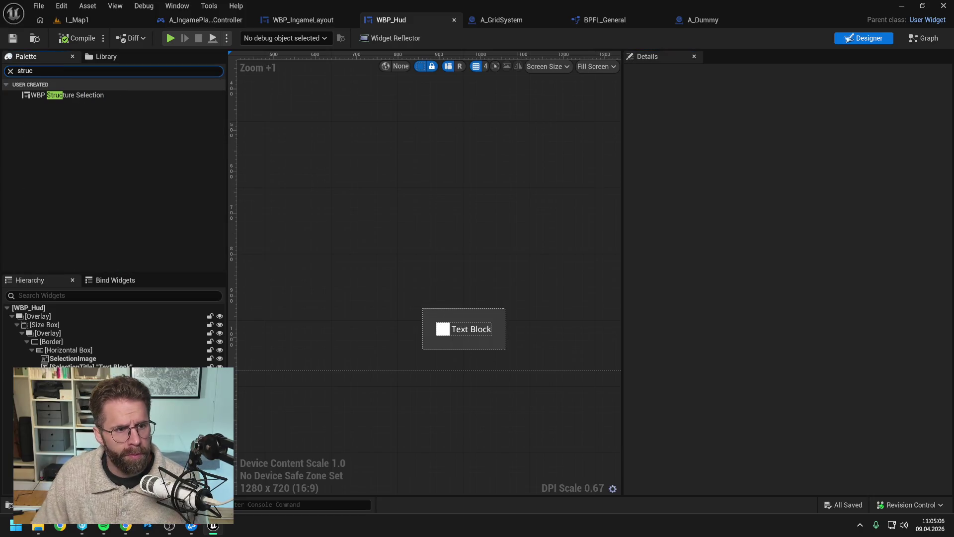
left_click(60, 94)
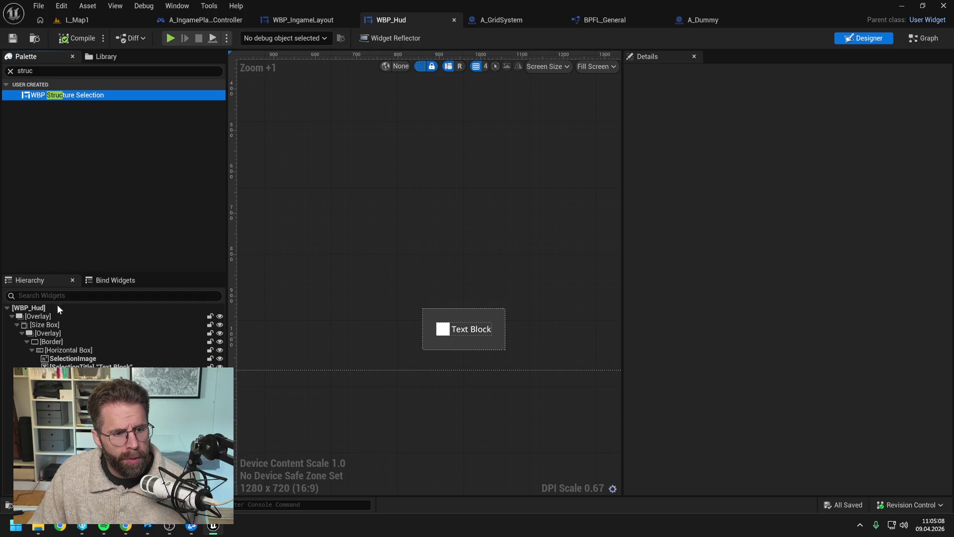
left_click(68, 350)
key("Delete")
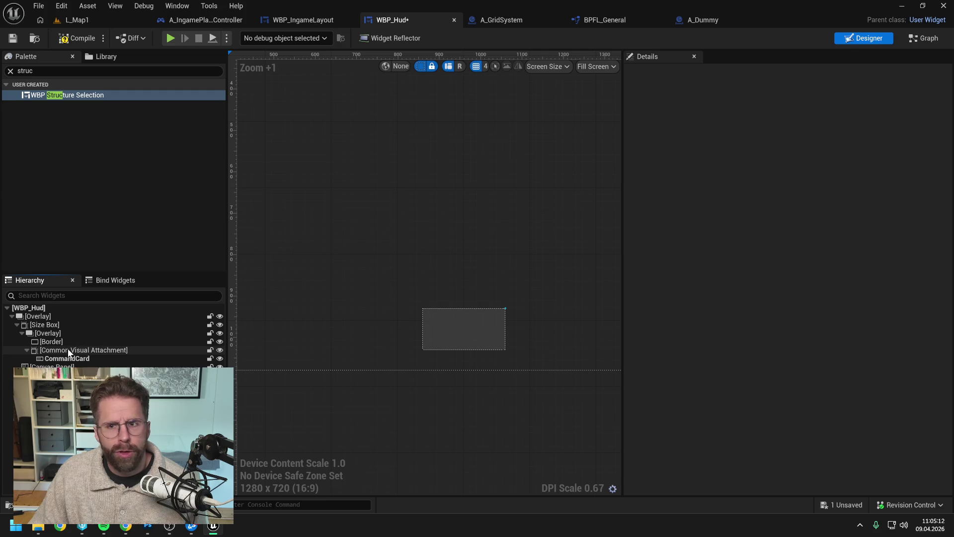
Open WBP_StructureSelection from the Content Drawer, then go back to WBP_Hud.
key("ctrl+space")
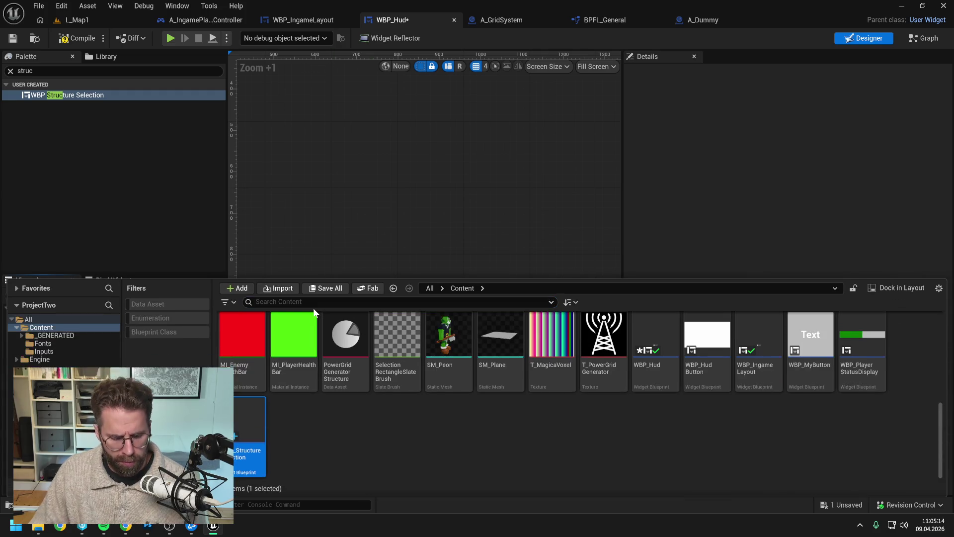
left_click(326, 306)
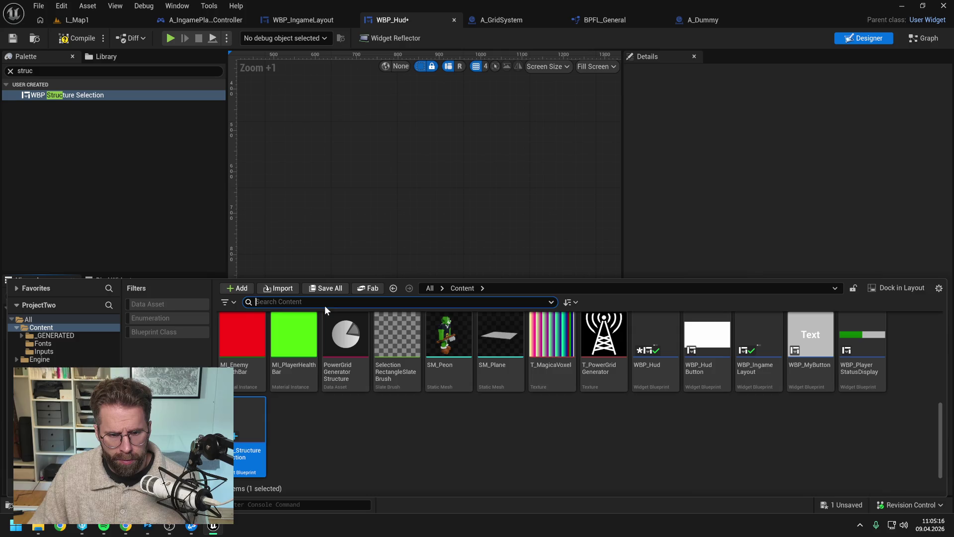
type("struc")
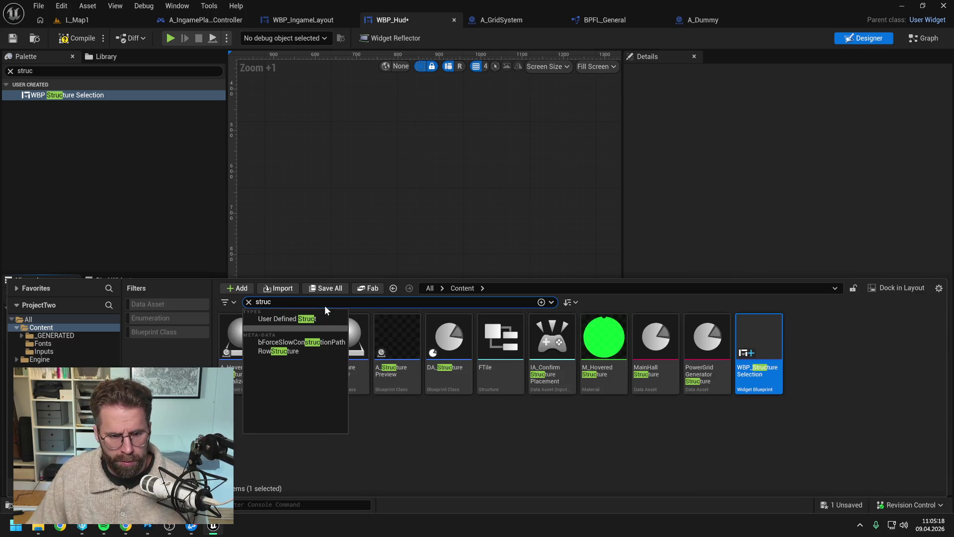
double_click(738, 372)
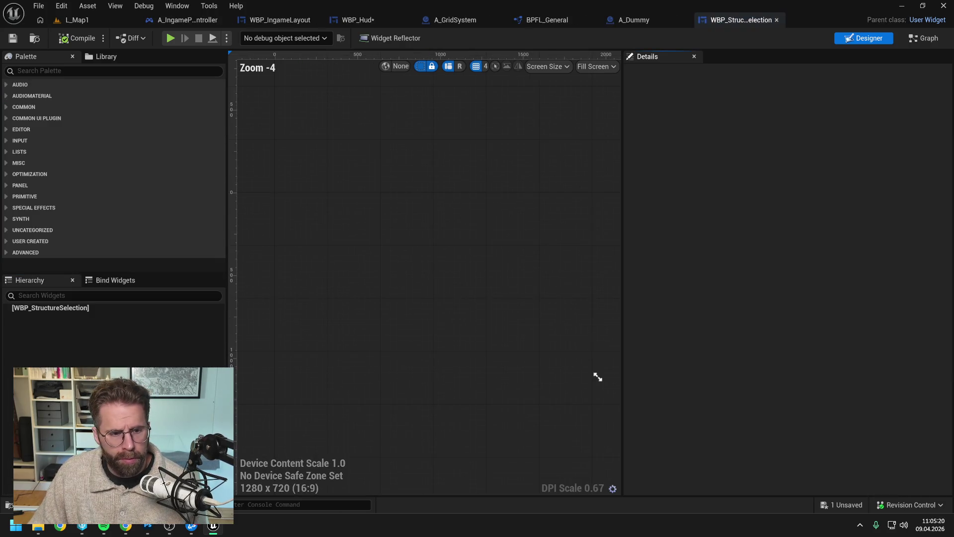
left_click(373, 272)
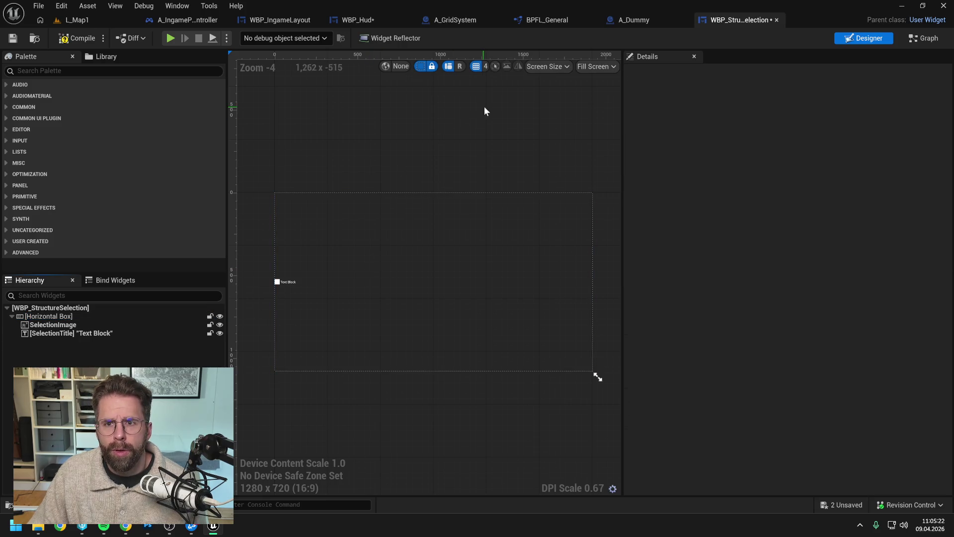
left_click(367, 22)
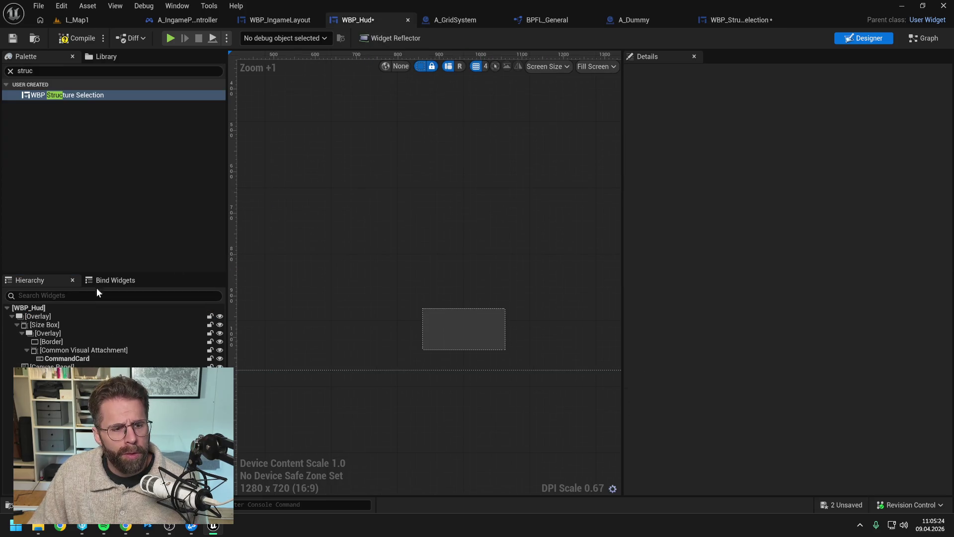
Place a WBP Structure Selection widget inside the Border, compile and save all.
left_click_drag(82, 95, 91, 341)
left_click(86, 349)
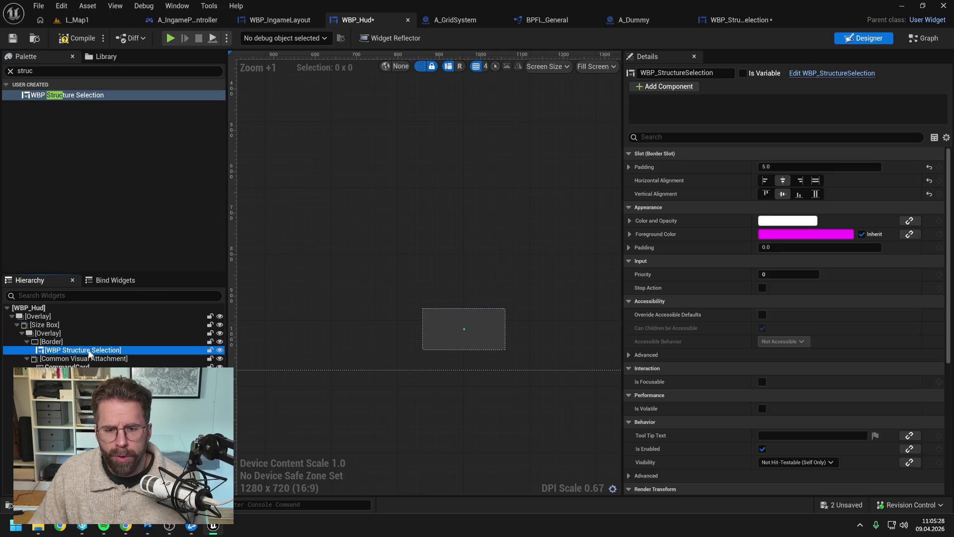
left_click(68, 39)
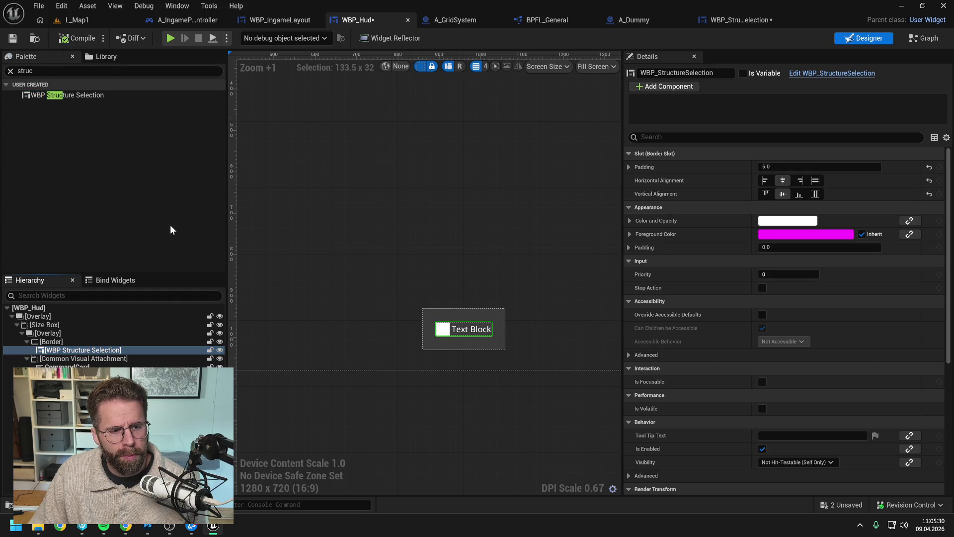
key("ctrl+shift+s")
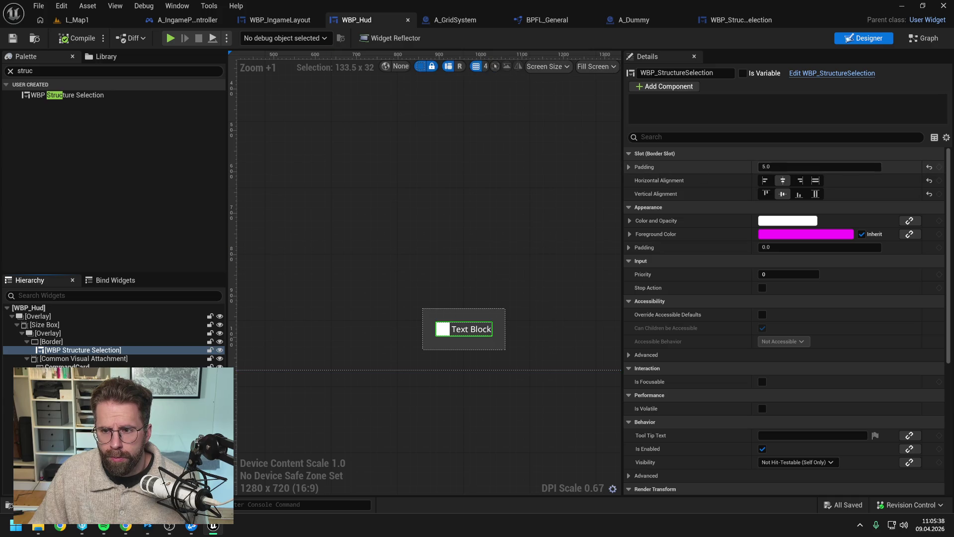
Set the widget's slot padding to 0, then recompile and save WBP_Hud.
left_click(795, 166)
type("0")
key("Return")
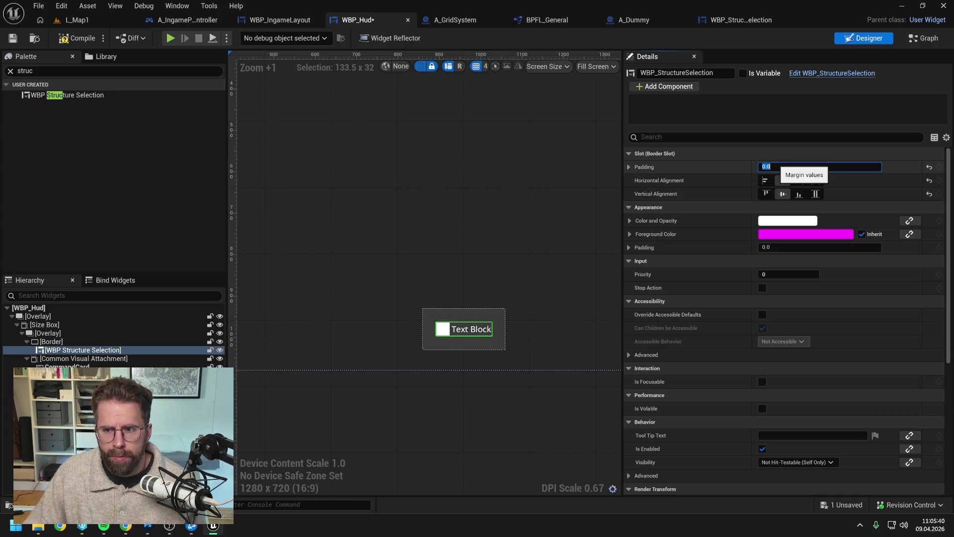
left_click(76, 37)
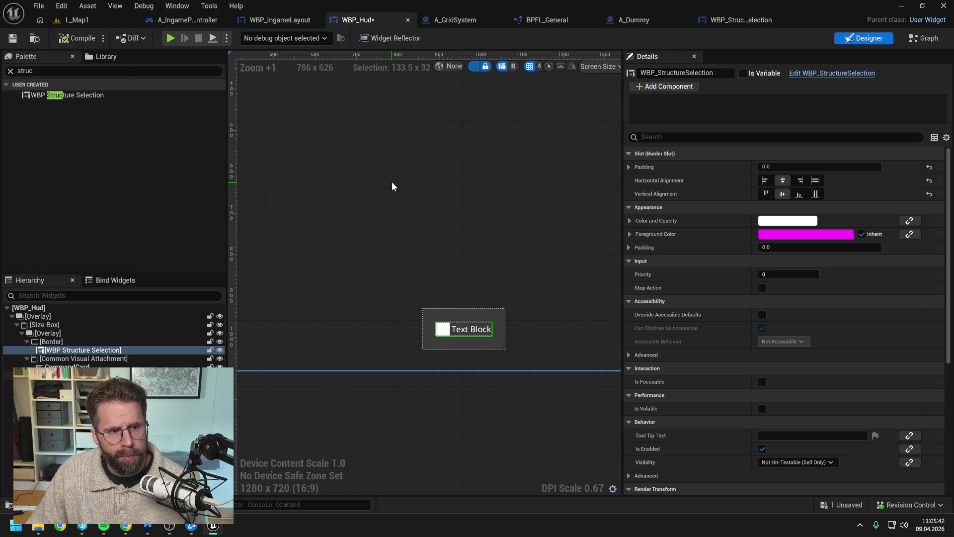
key("ctrl+s")
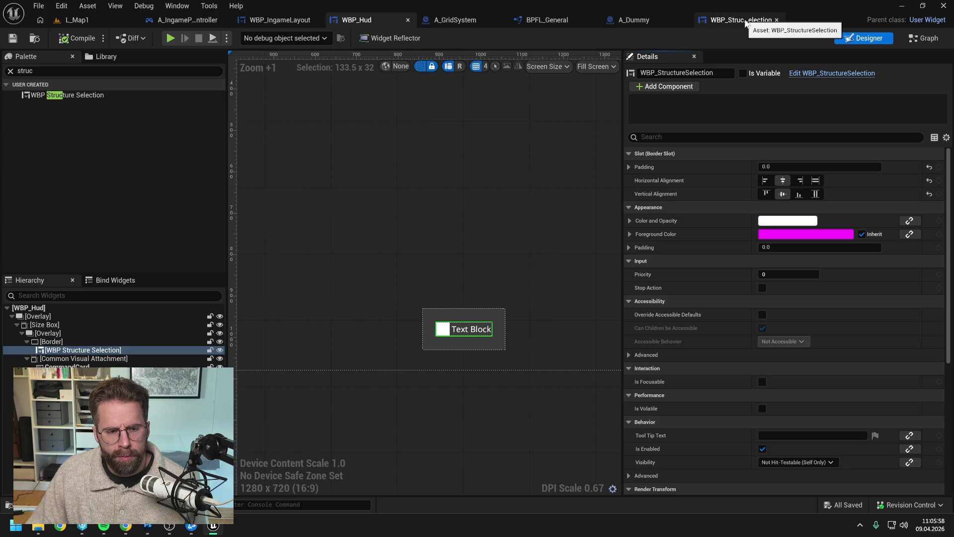
left_click(745, 20)
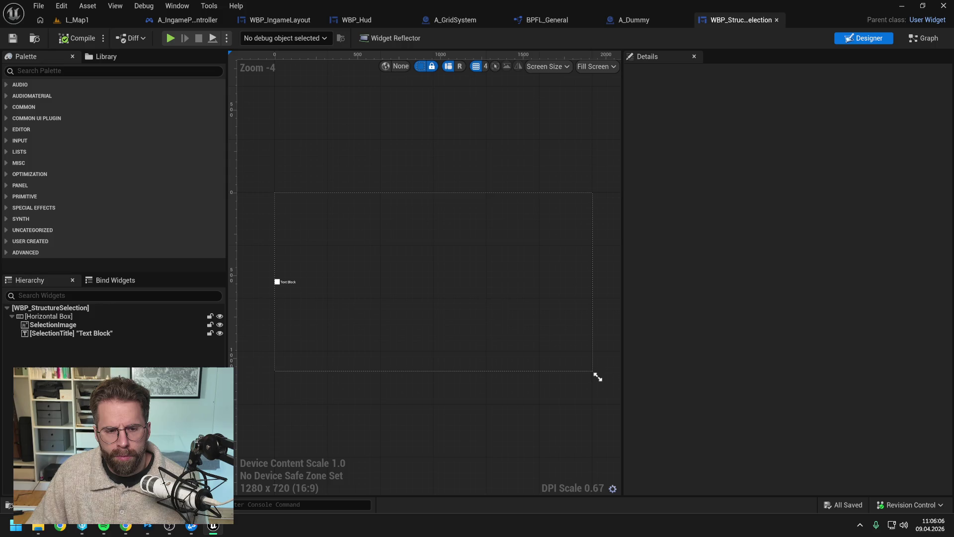
Rename the Horizontal Box holding SelectionImage and SelectionTitle to SingleStructureBox, then save and compile.
left_click(50, 316)
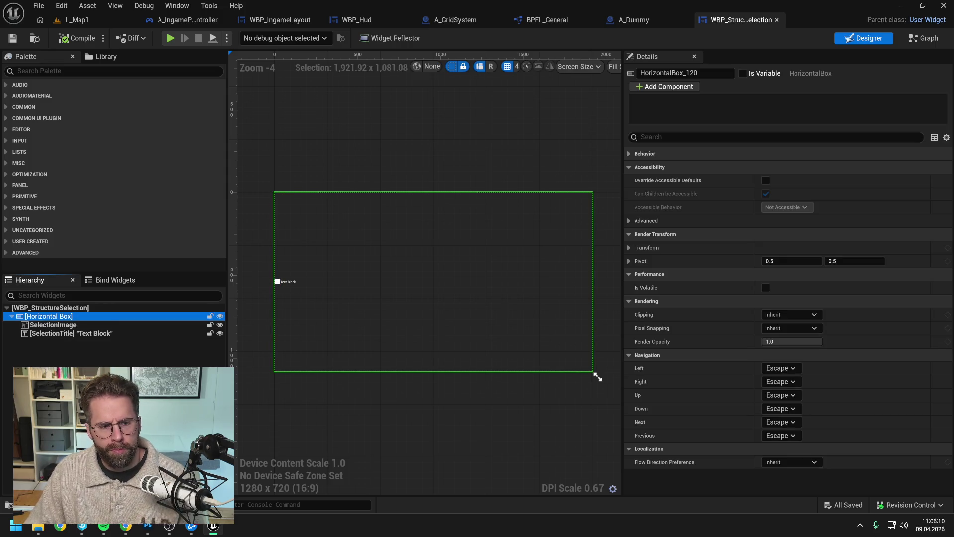
key("F2")
type("SingleStructureBox")
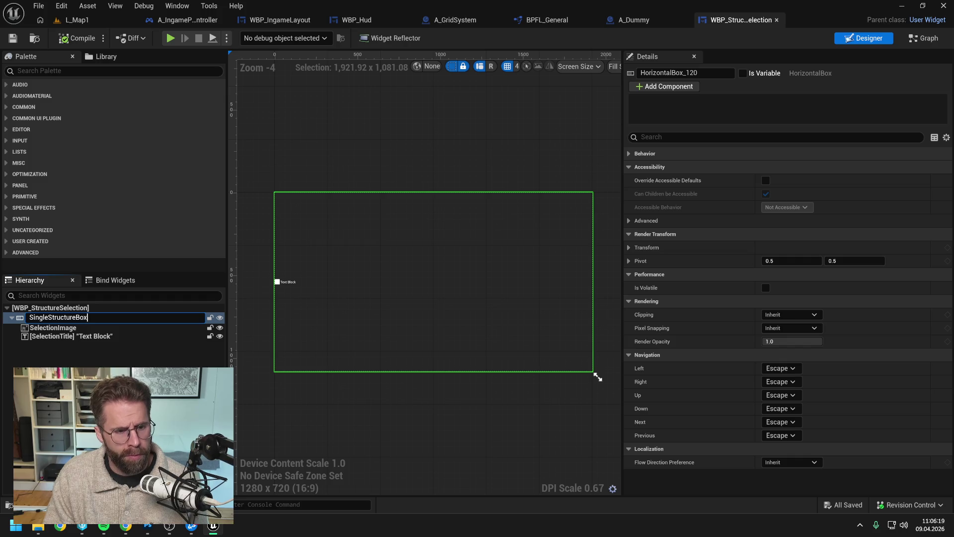
key("Return")
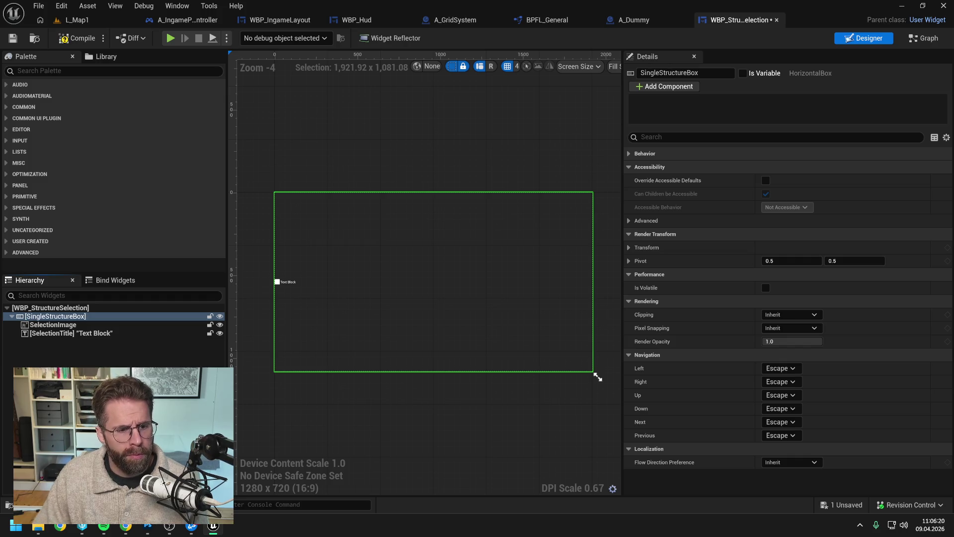
key("ctrl+s")
left_click(597, 378)
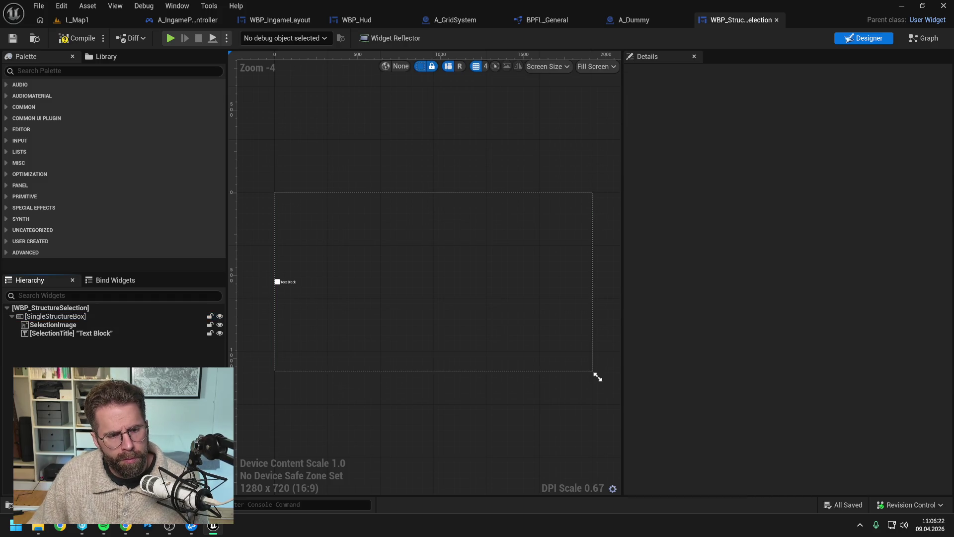
key("F7")
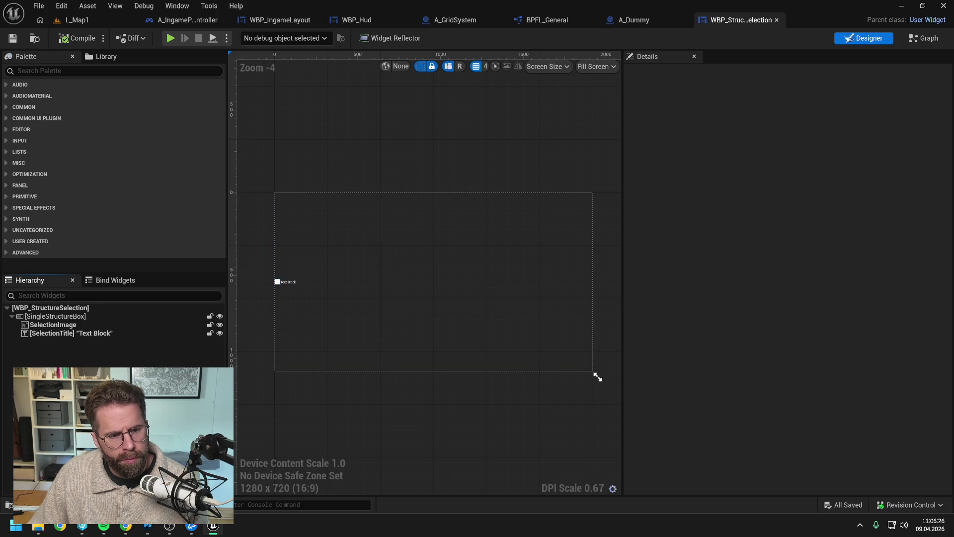
Wrap SingleStructureBox with an Overlay and save WBP_StructureSelection.
right_click(66, 320)
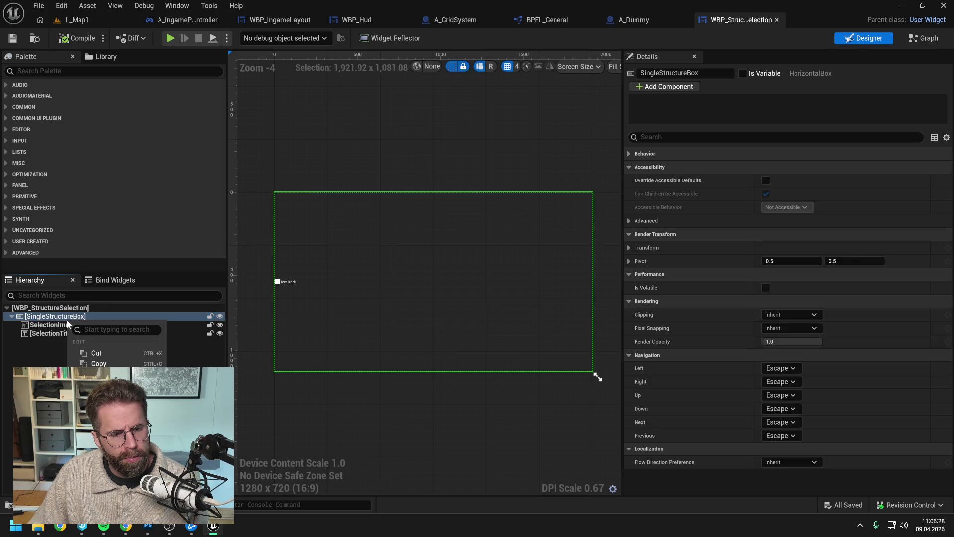
mouse_move(115, 430)
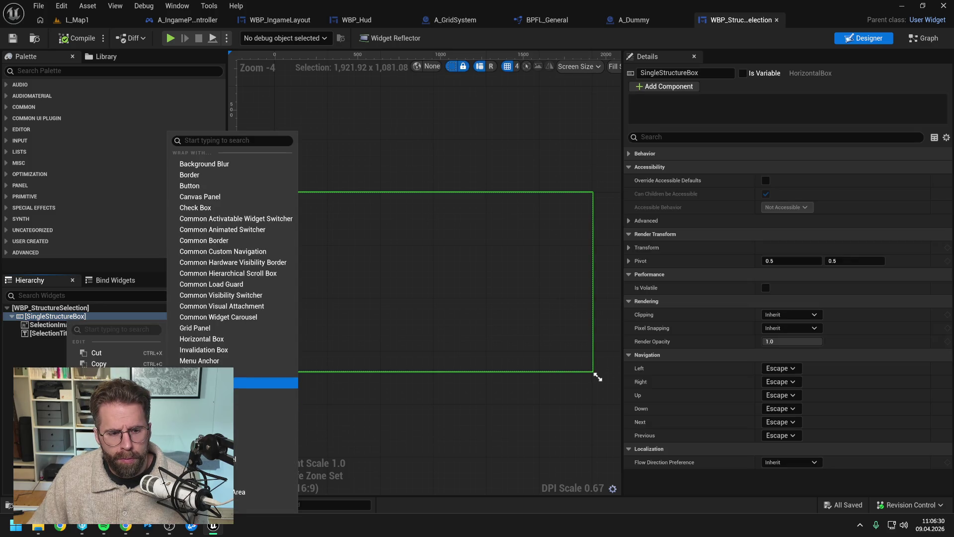
left_click(248, 383)
key("ctrl+s")
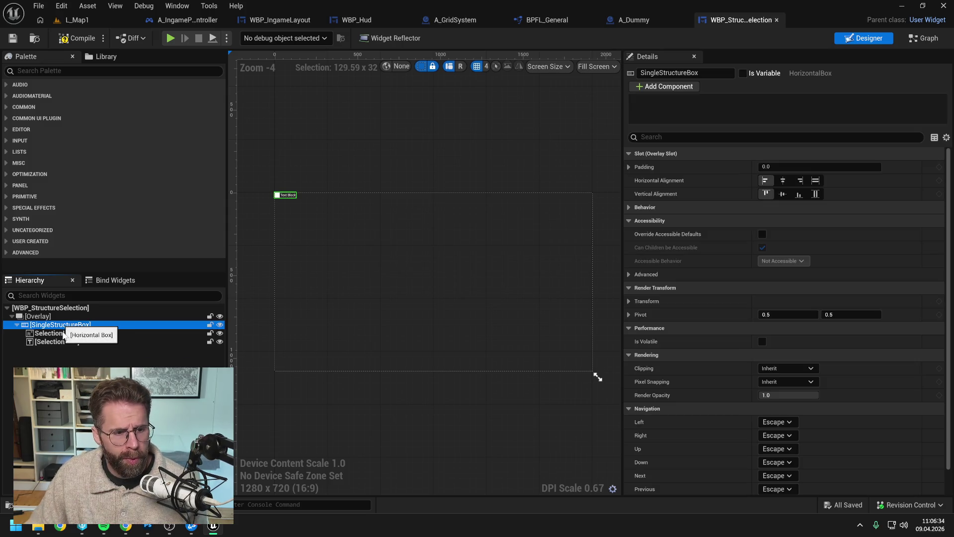
Reselect SingleStructureBox and search the Palette for 'uni'.
left_click(65, 397)
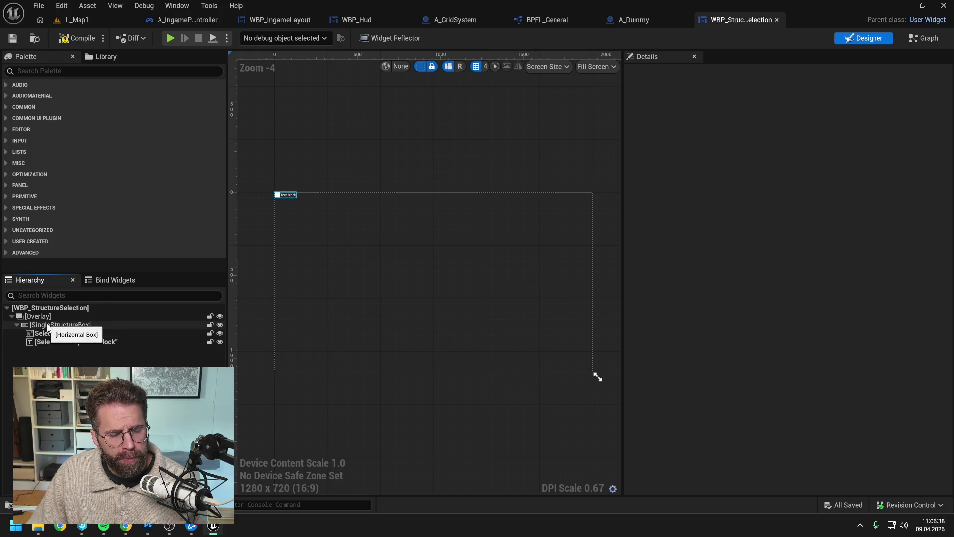
left_click(32, 326)
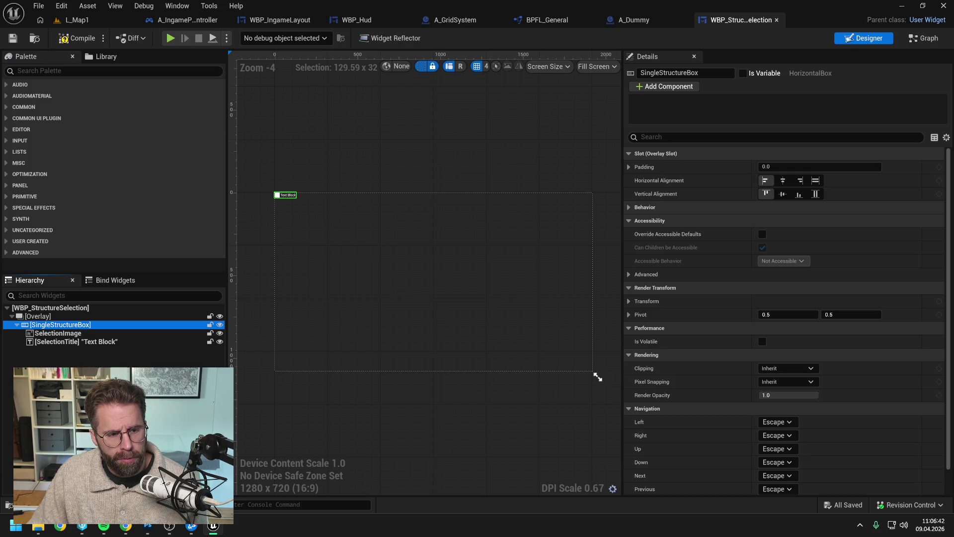
left_click(79, 70)
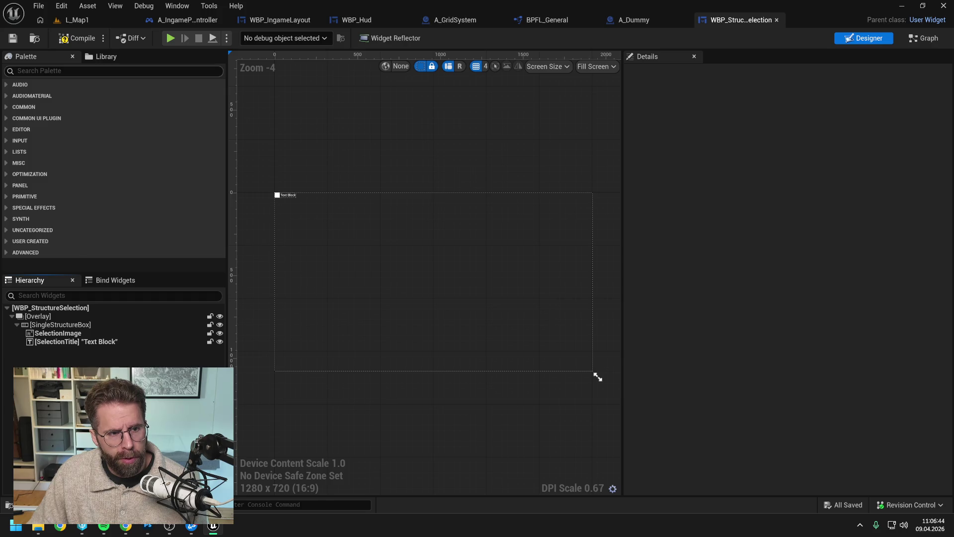
type("uni")
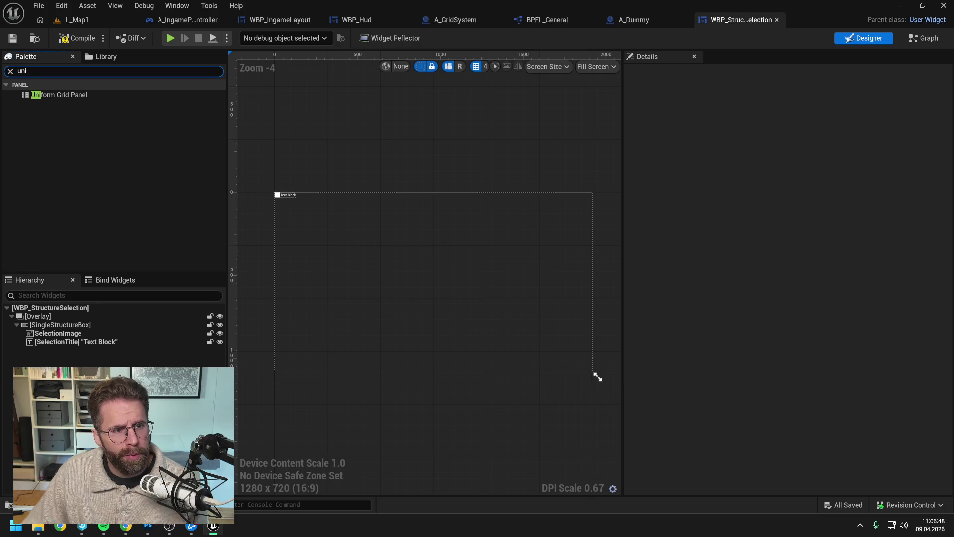
Add a Uniform Grid Panel named SeveralStructuresGrid to the Overlay and make SingleStructureBox a variable.
mouse_move(75, 96)
left_mouse_down()
mouse_move(88, 96)
mouse_move(66, 308)
mouse_move(54, 317)
mouse_move(61, 347)
left_mouse_up()
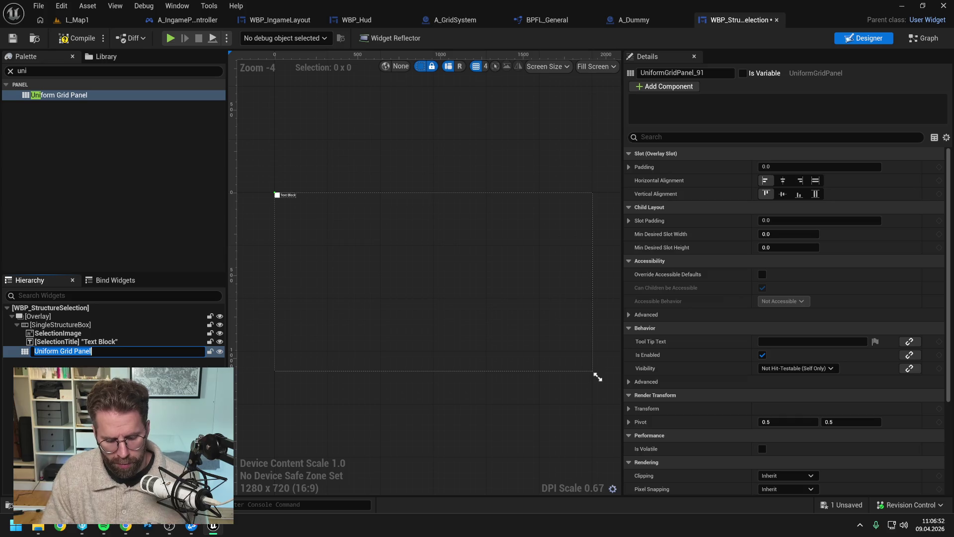
type("SeveralStru")
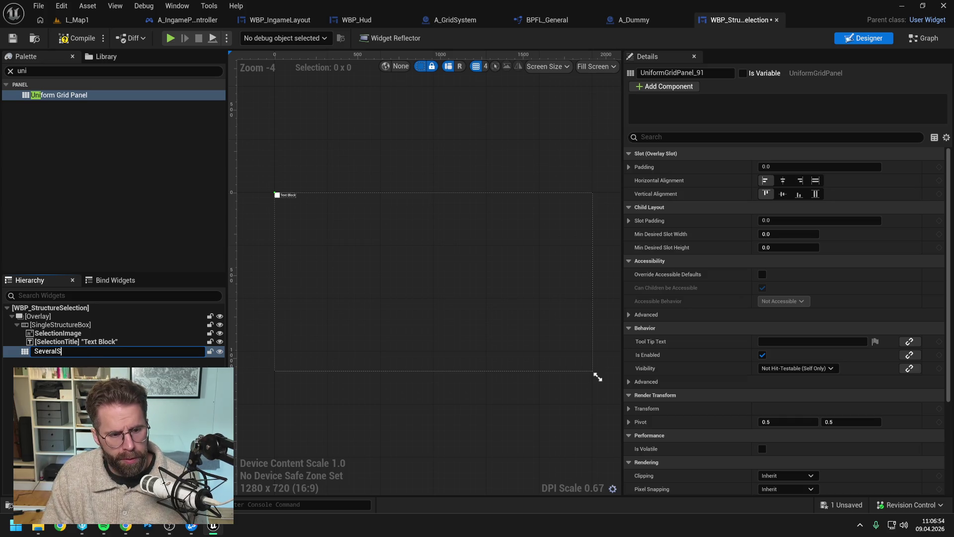
type("ctures")
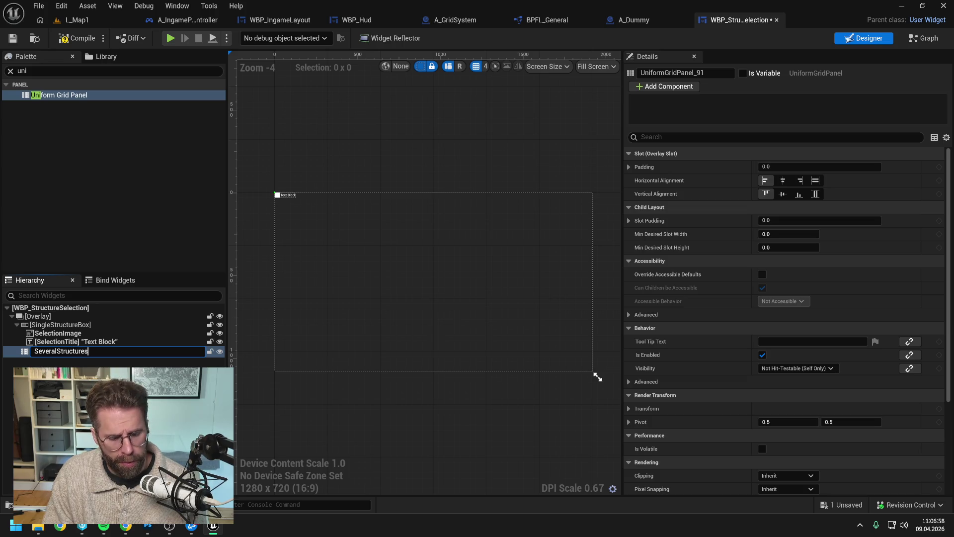
type("Grid")
key("Return")
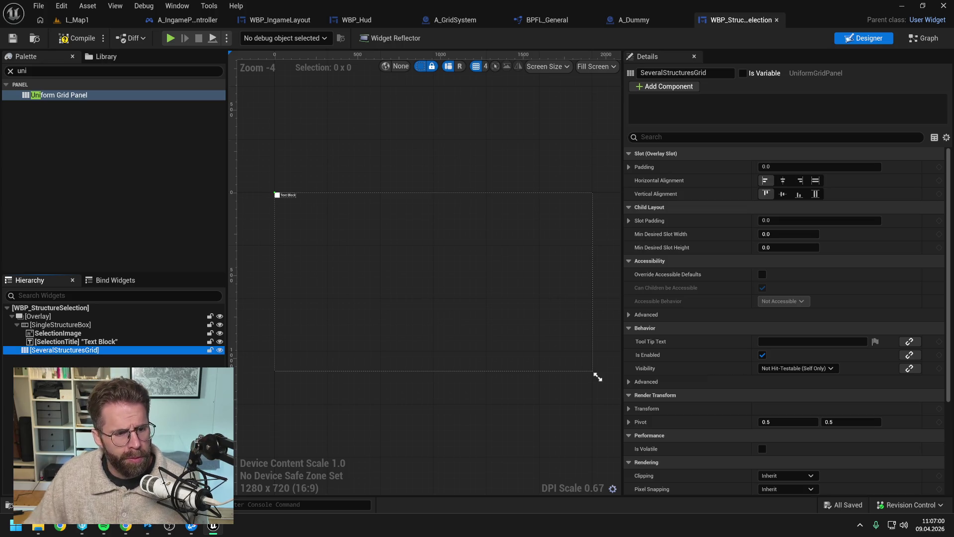
key("ctrl+s")
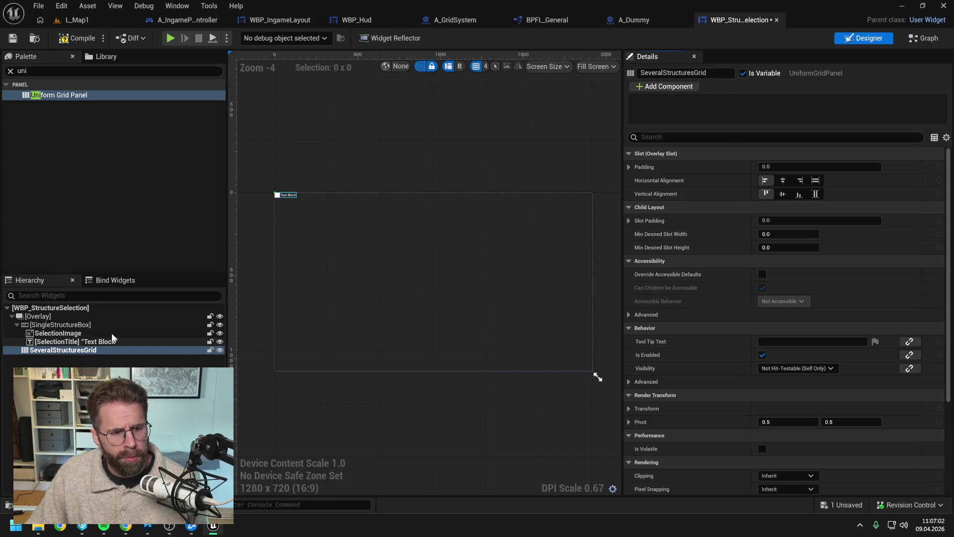
left_click(93, 326)
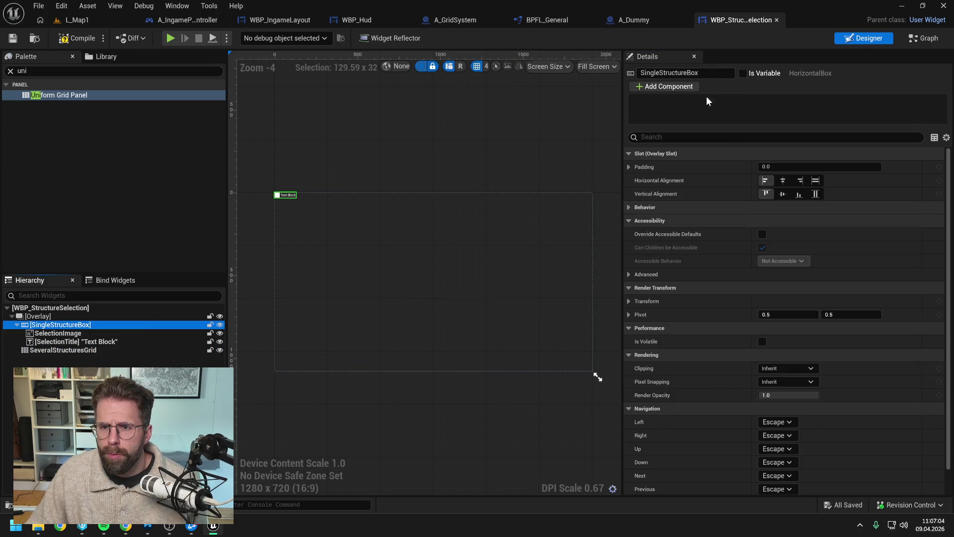
left_click(743, 73)
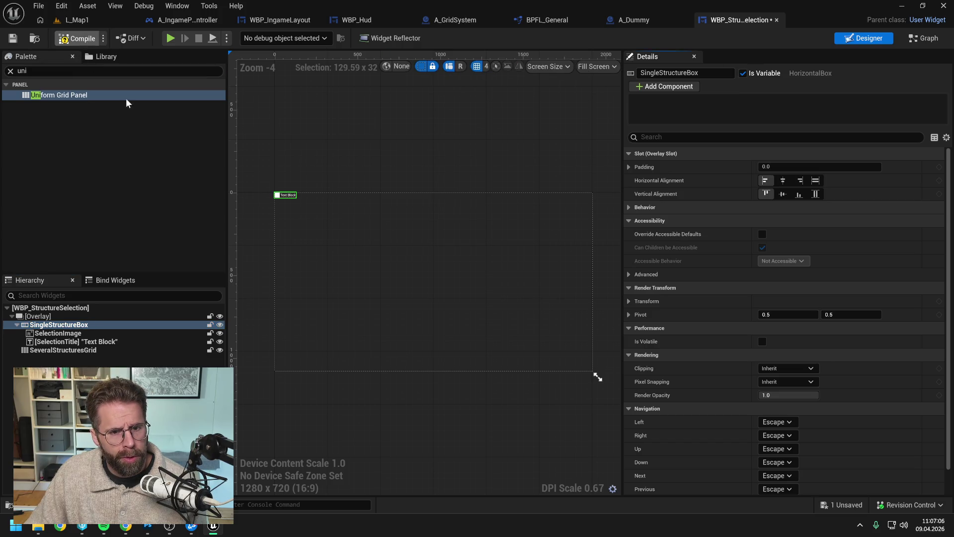
Set Visibility to Hidden on both SingleStructureBox and SeveralStructuresGrid.
key("ctrl+s")
left_click(679, 137)
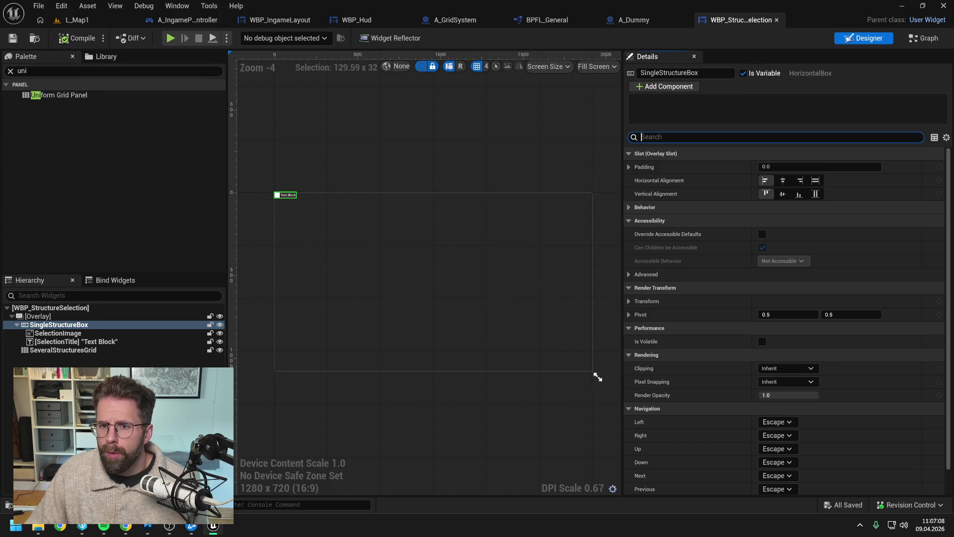
type("vis")
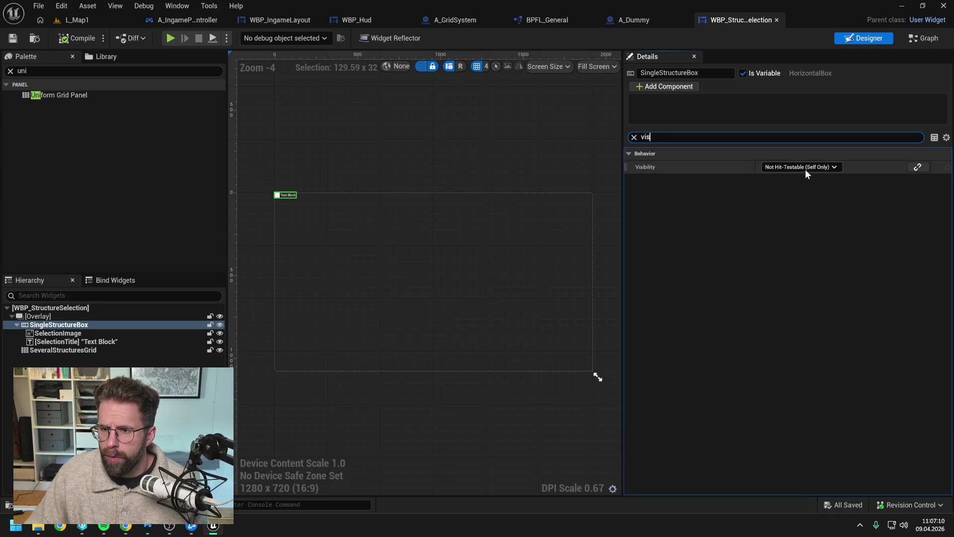
left_click(805, 168)
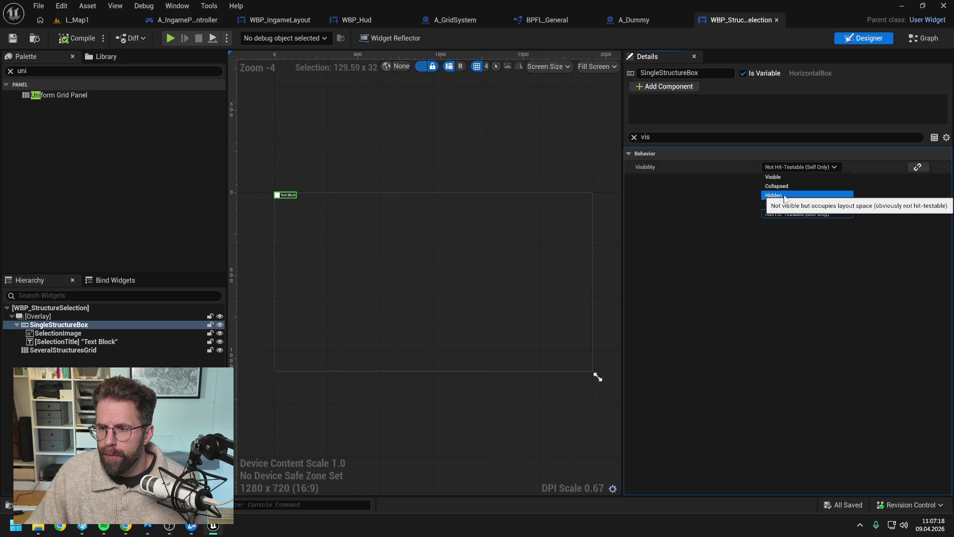
left_click(784, 196)
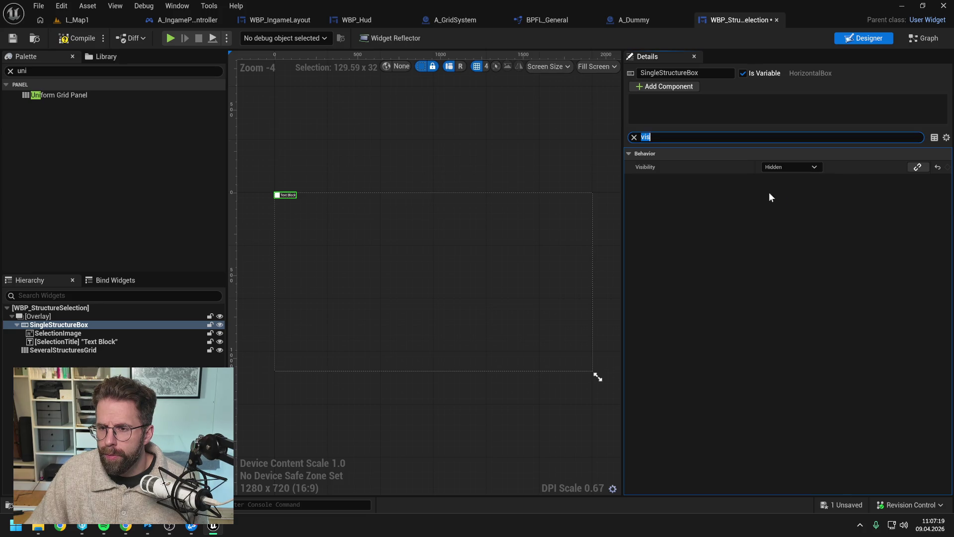
left_click(100, 350)
left_click(775, 167)
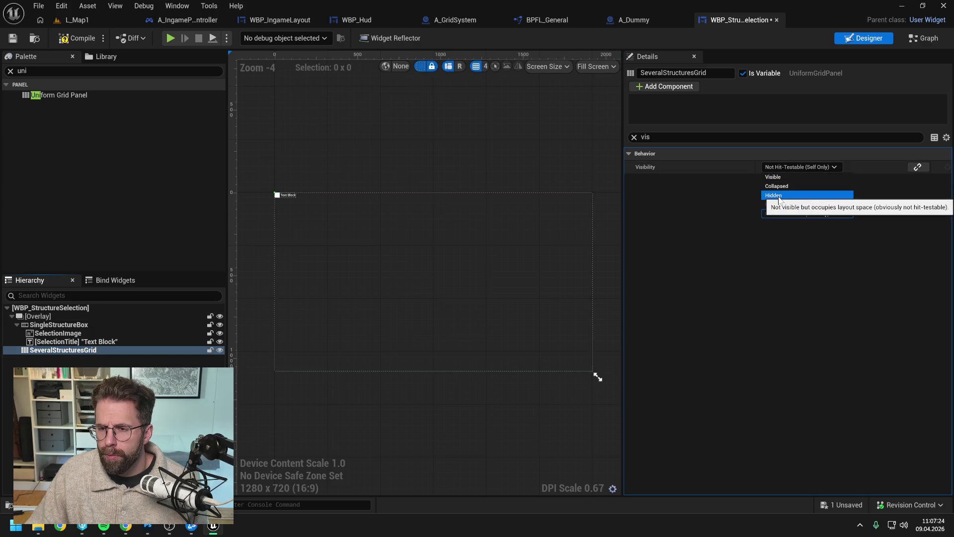
left_click(779, 197)
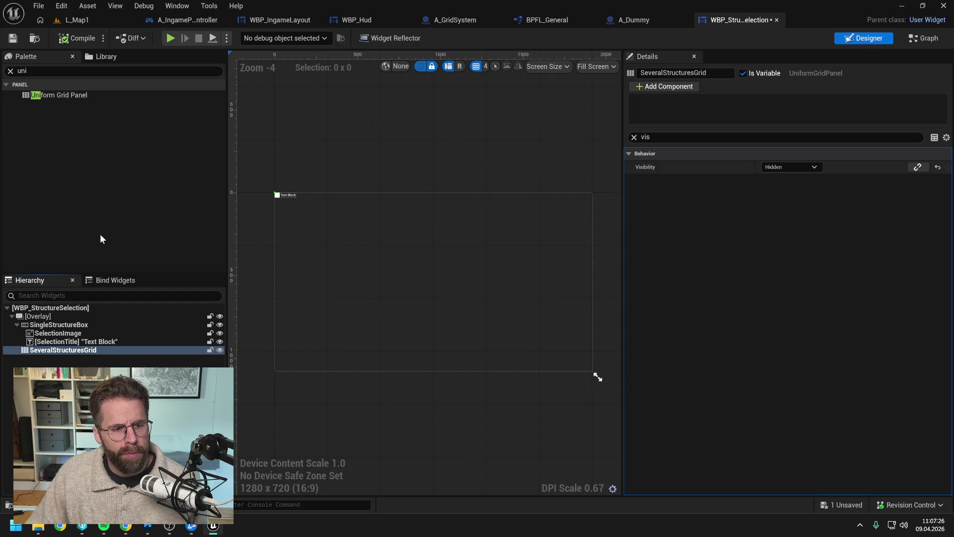
Set Horizontal and Vertical Alignment to Fill on SingleStructureBox and SeveralStructuresGrid, then compile.
key("ctrl+s")
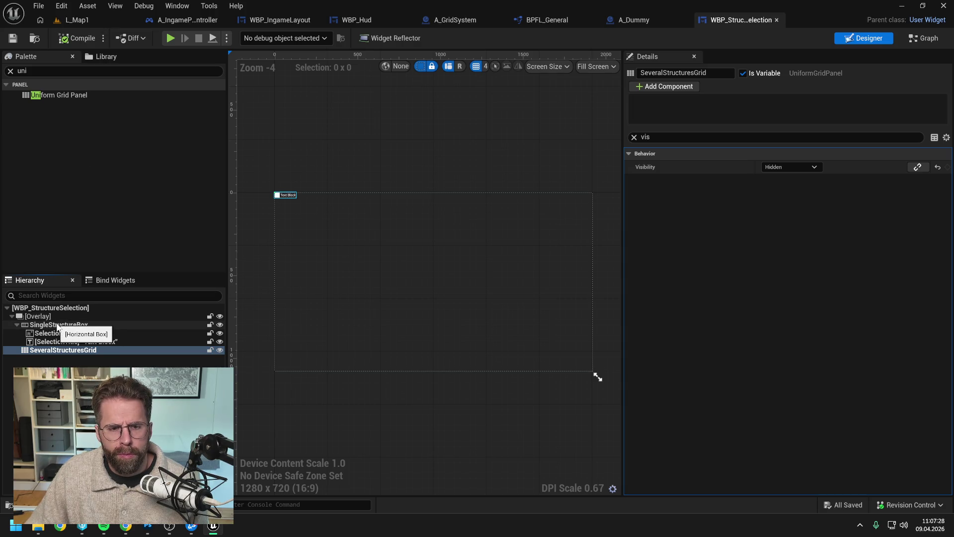
left_click(57, 325)
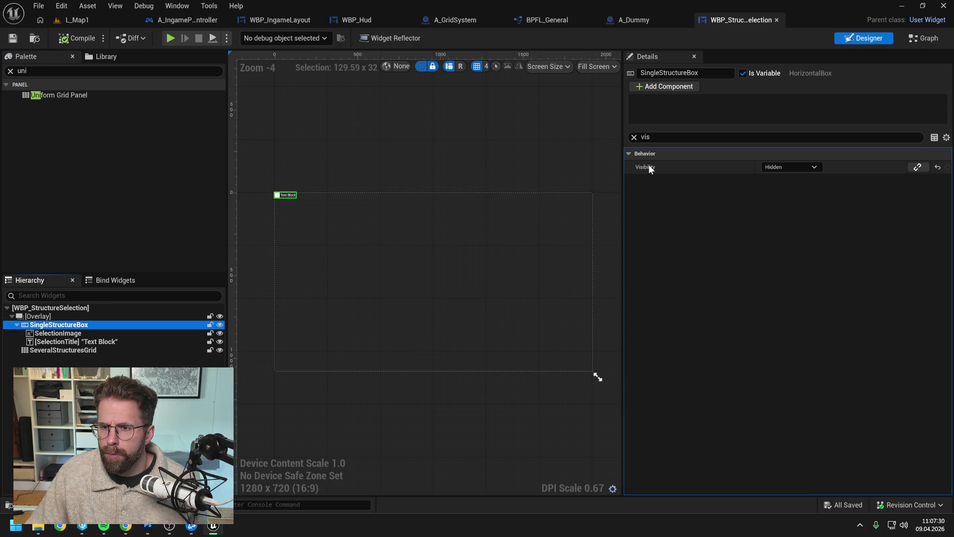
left_click(634, 137)
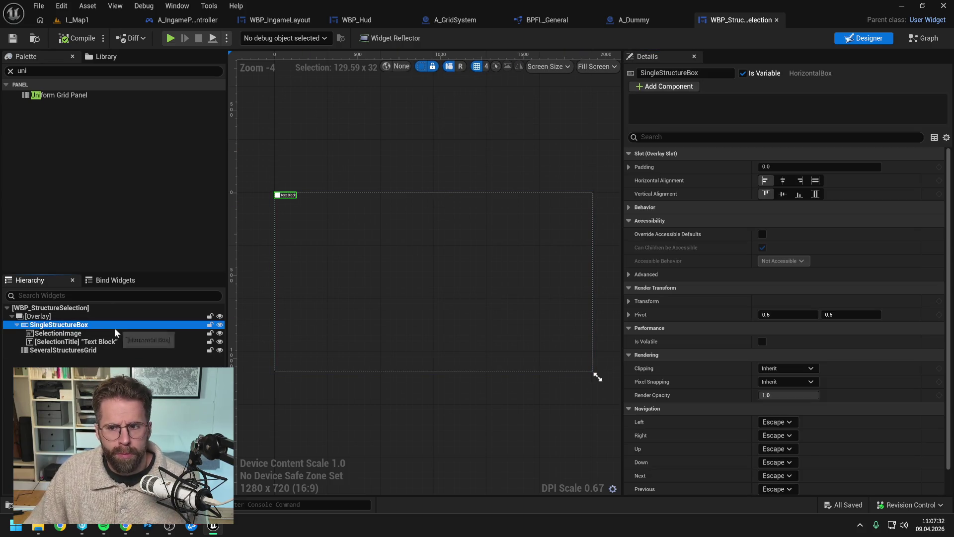
left_click(815, 180)
left_click(815, 194)
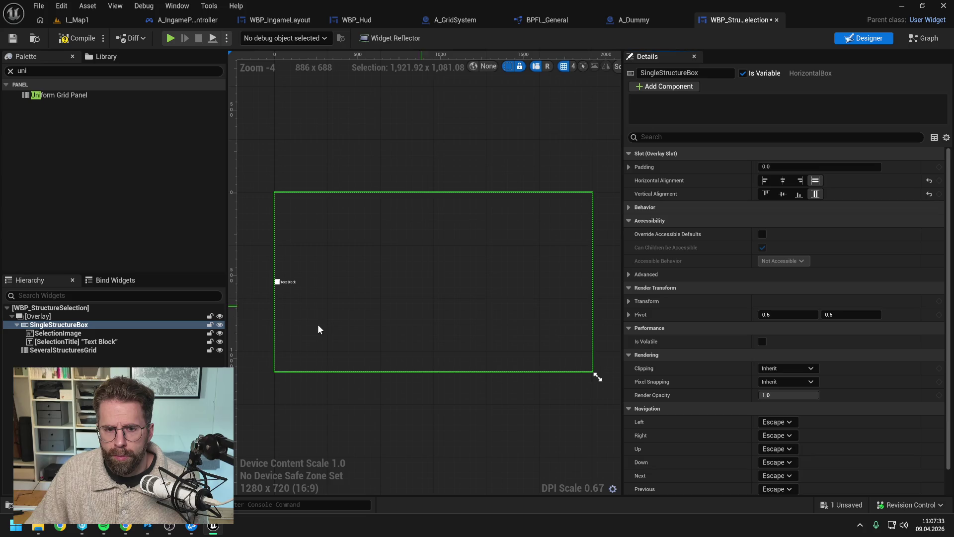
left_click(99, 350)
left_click(815, 181)
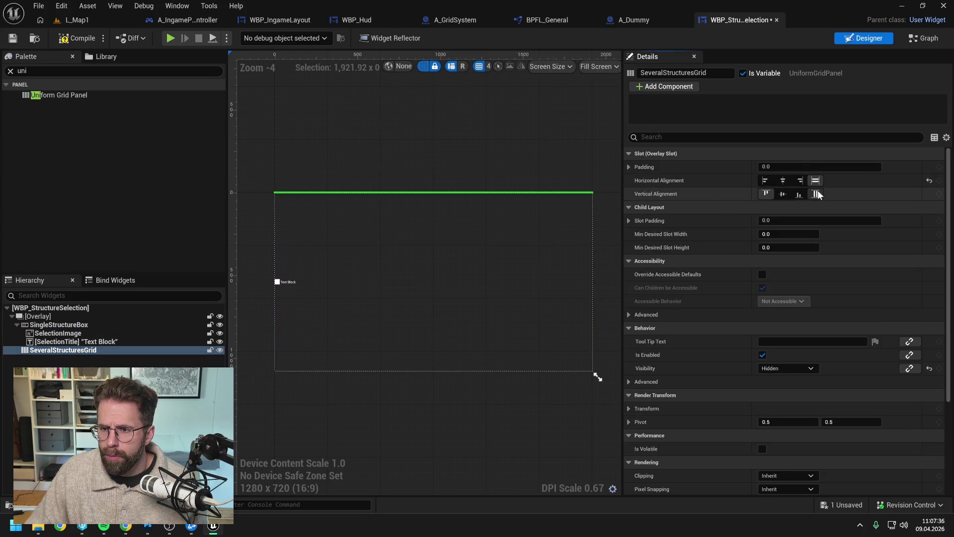
left_click(816, 194)
left_click(75, 40)
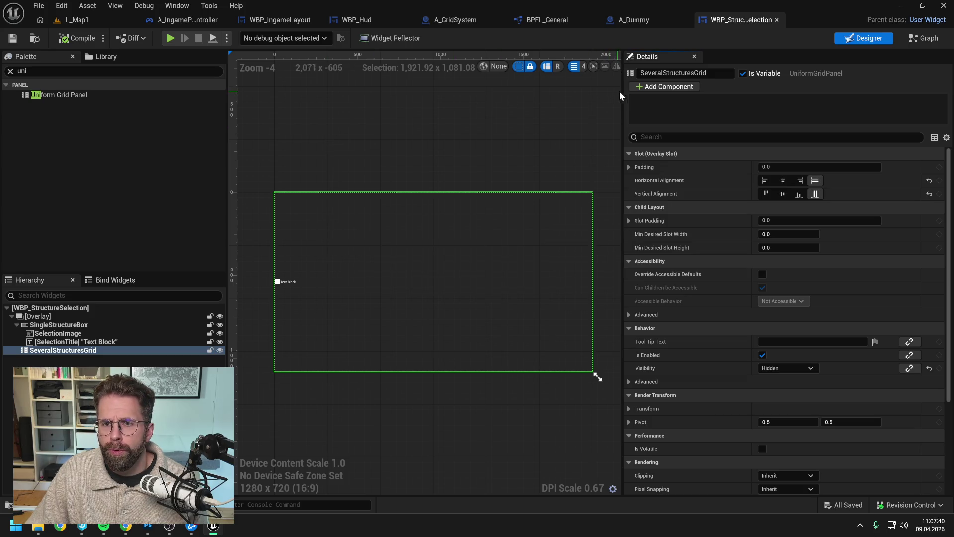
Preview the widget at Desired on Screen size and center it on the canvas.
left_click_drag(621, 94, 726, 98)
left_click(701, 66)
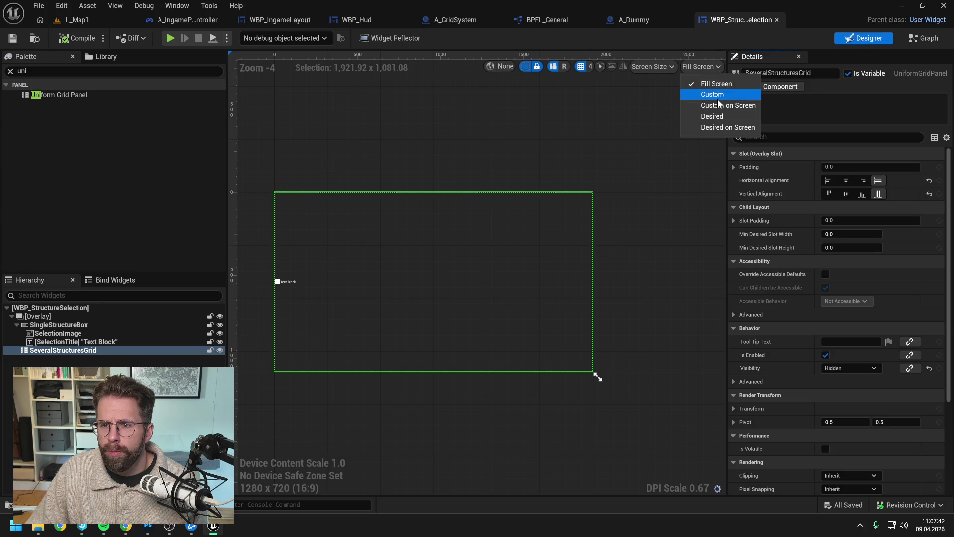
left_click(718, 128)
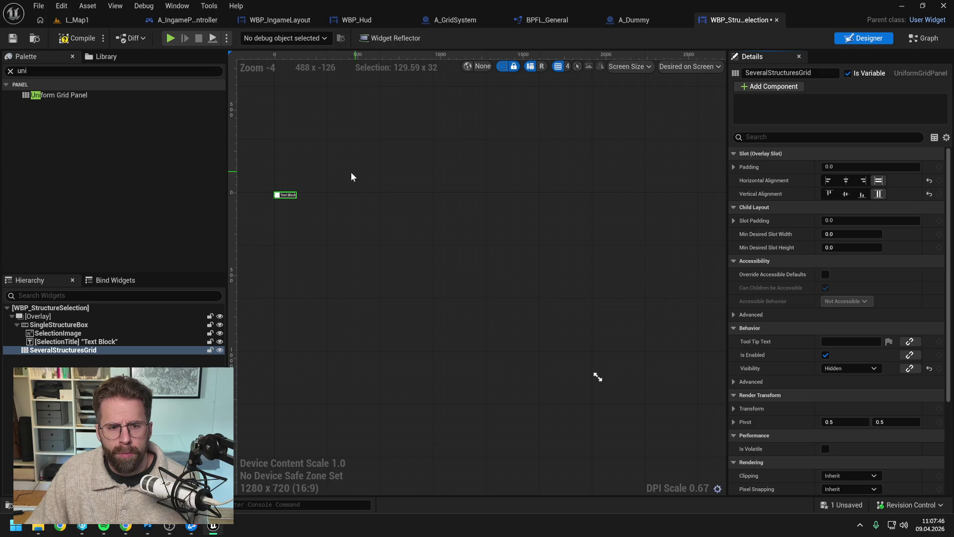
scroll(303, 176, "up", 2)
left_click_drag(291, 180, 443, 187)
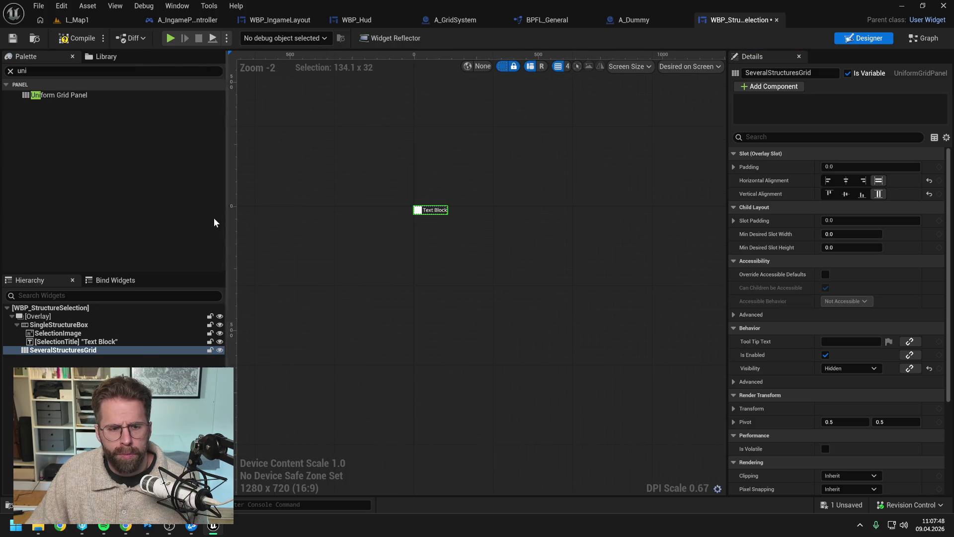
left_click(63, 41)
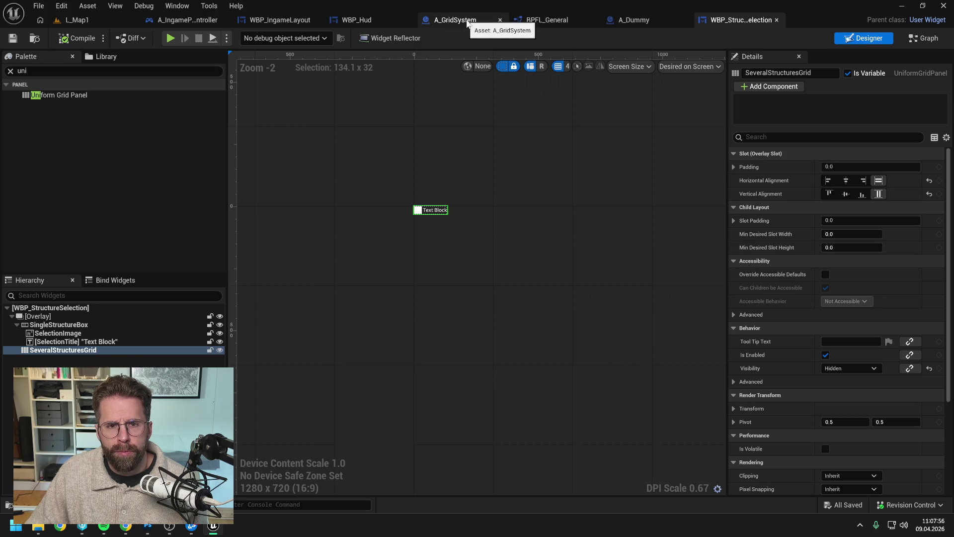
left_click(357, 20)
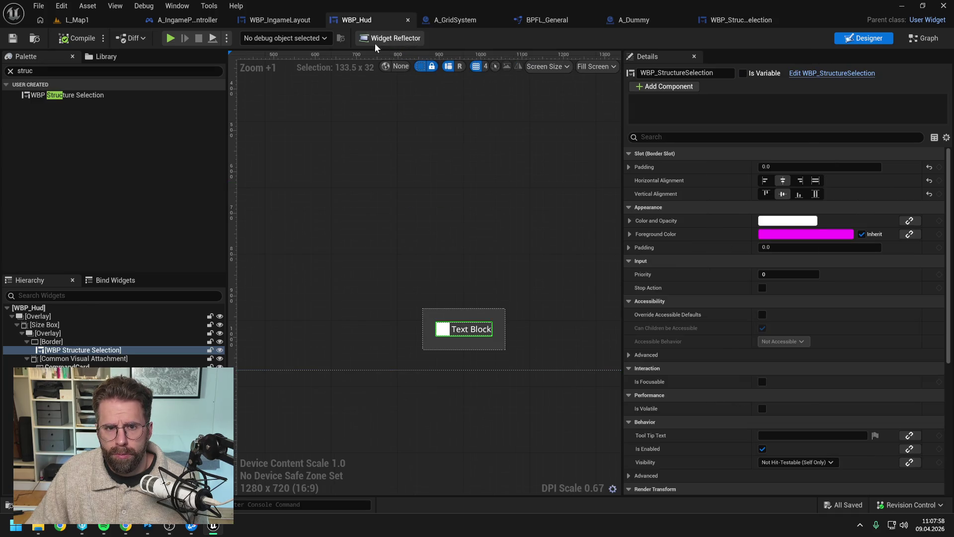
left_click(923, 38)
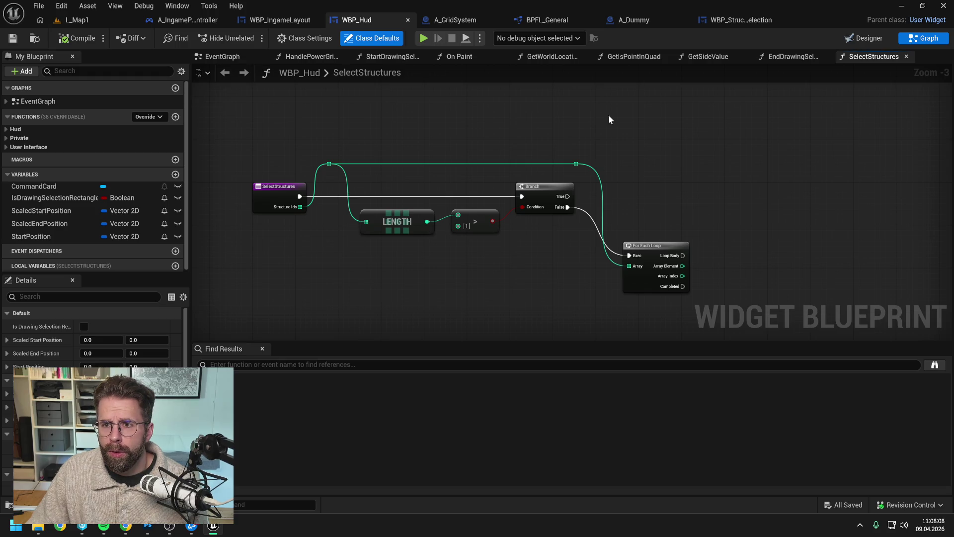
left_click(738, 20)
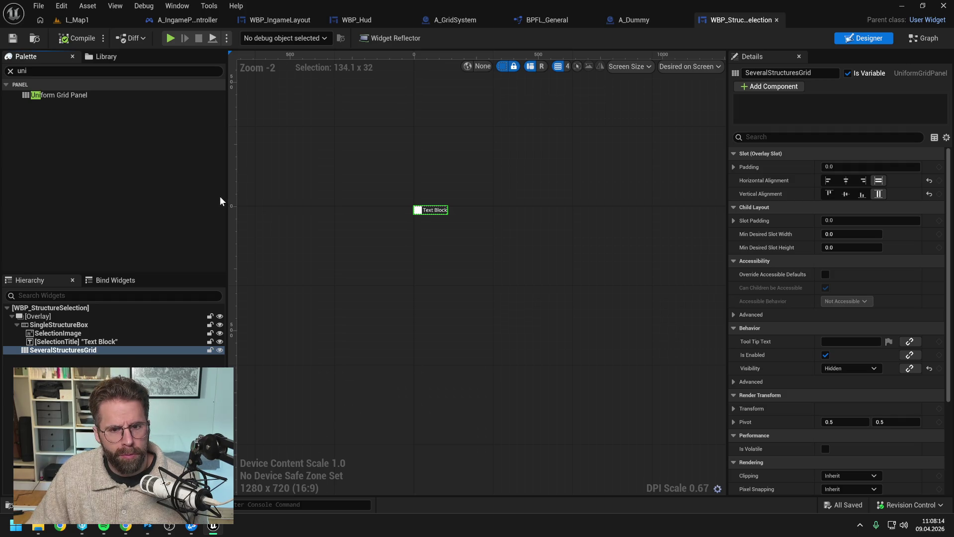
Create a function named SelectStructures in the StructureSelection category.
left_click(918, 43)
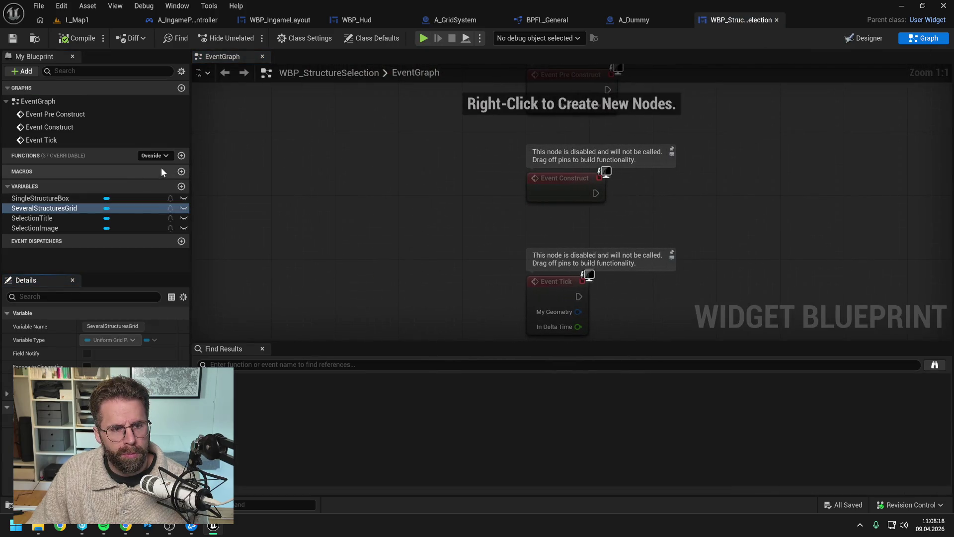
left_click(181, 155)
type("Selecx")
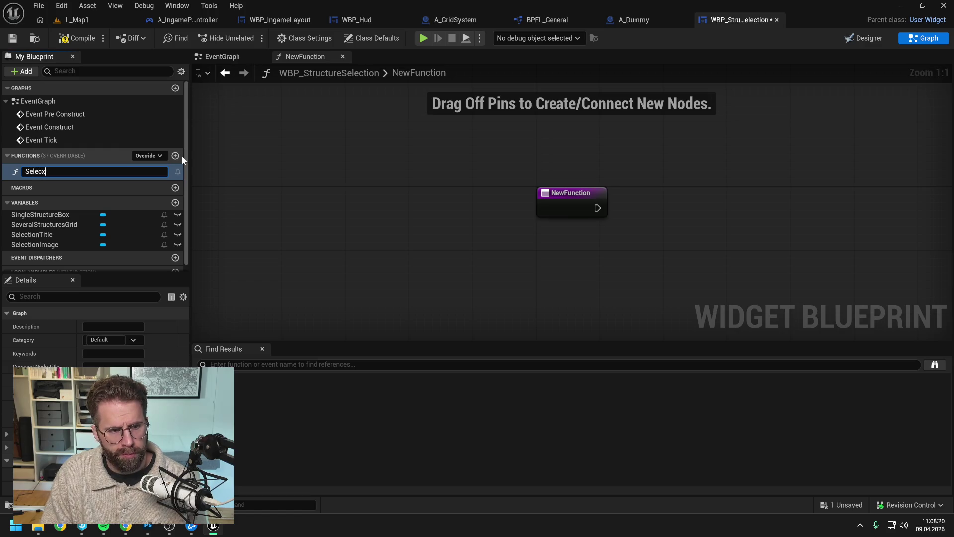
key("BackSpace")
type("tSt")
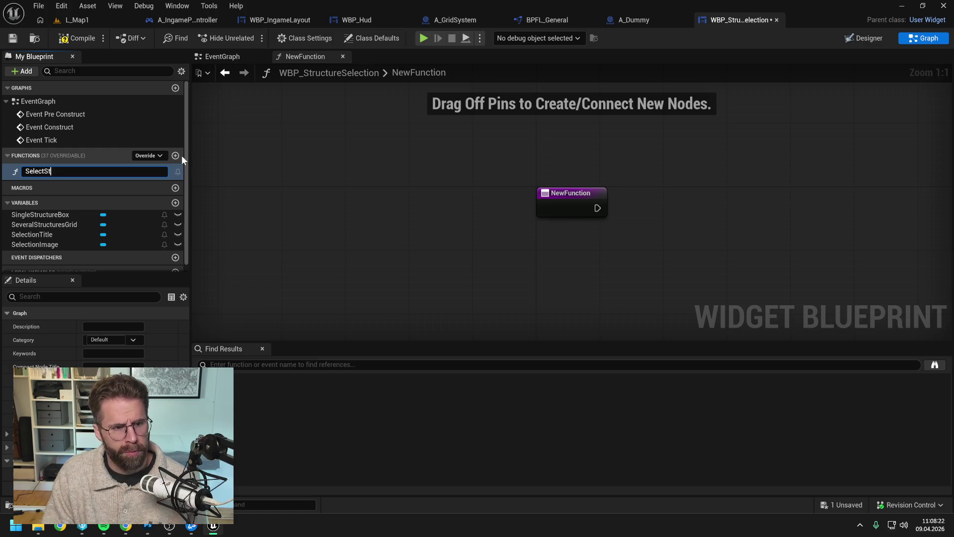
type("rucut")
key("BackSpace")
type("tures")
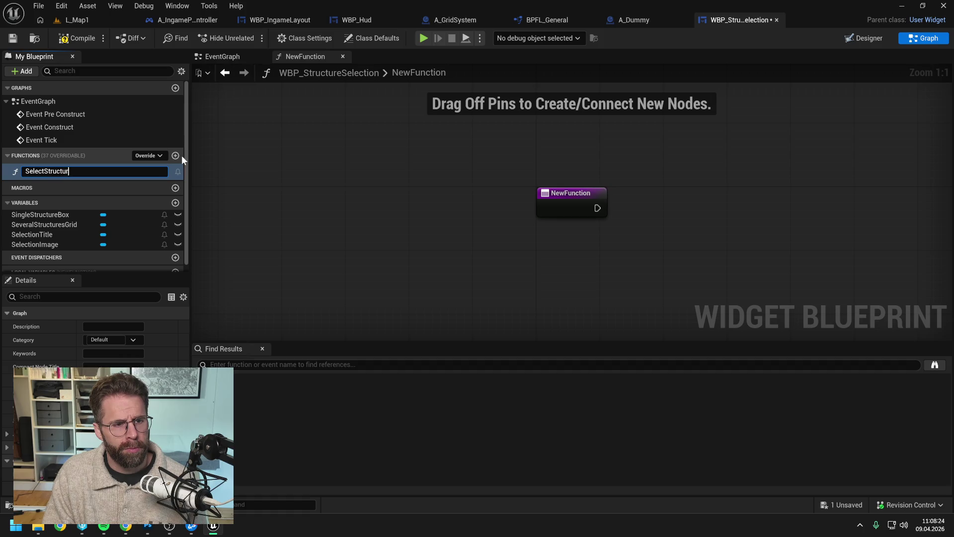
key("Return")
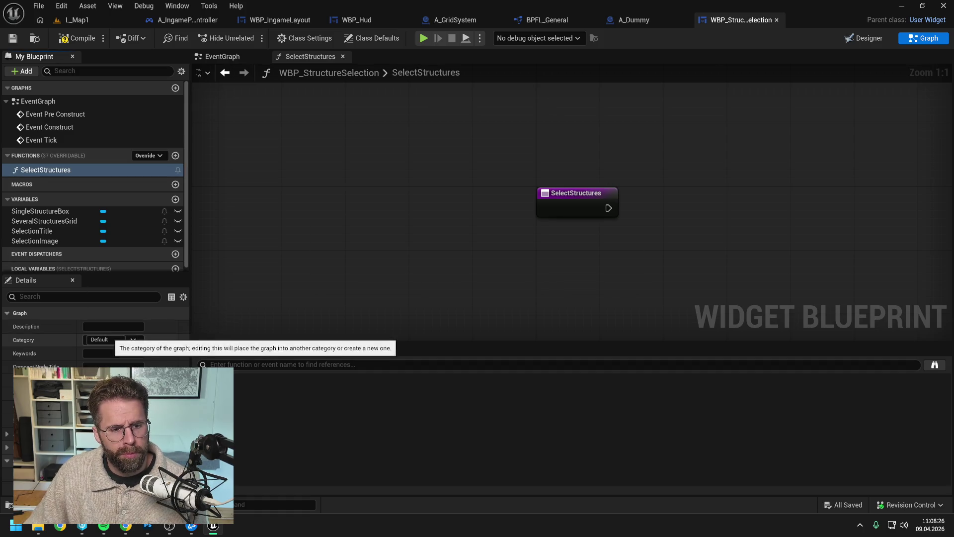
left_click(107, 338)
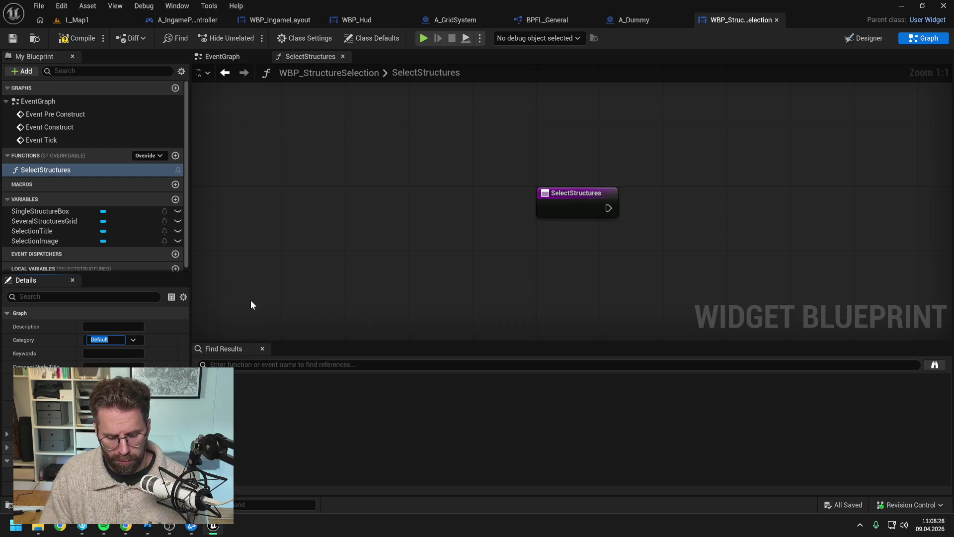
type("StructureS")
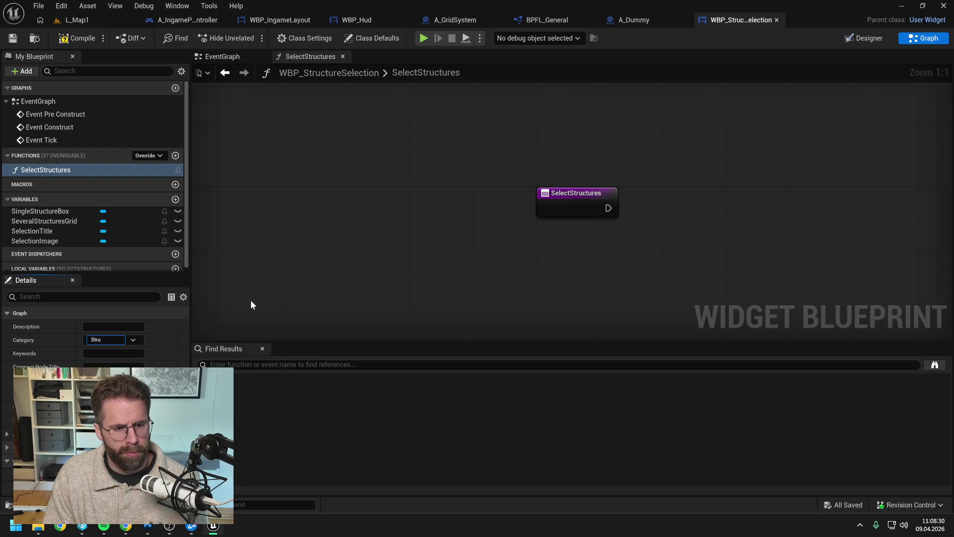
type("election")
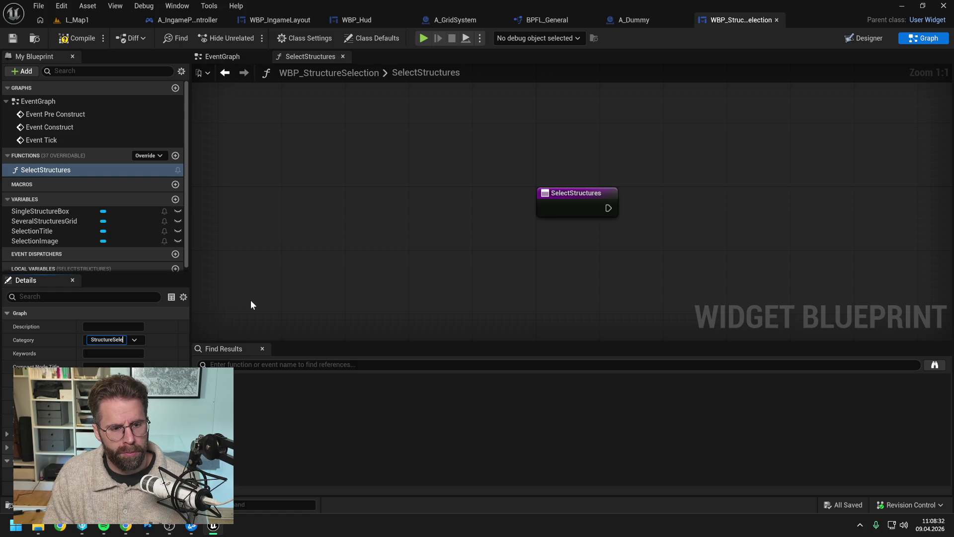
key("Return")
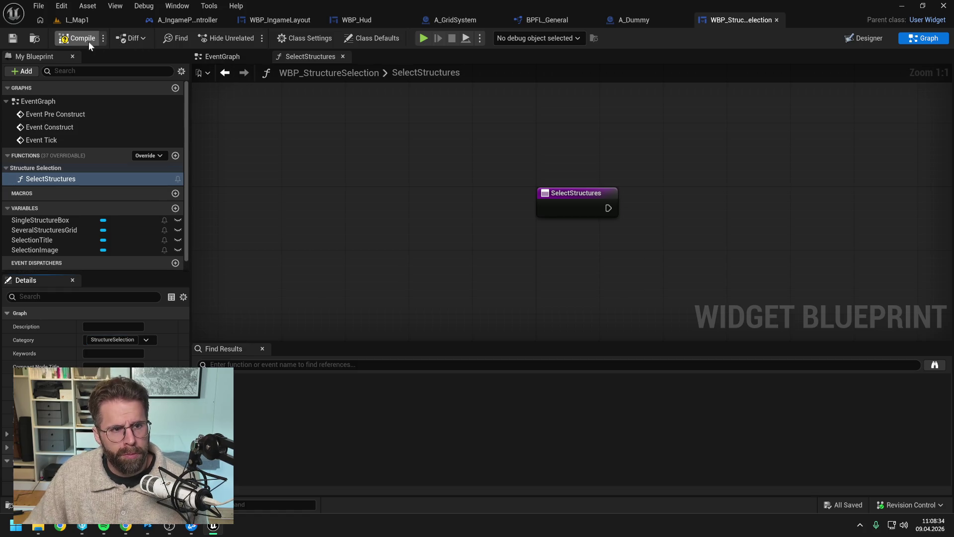
Add a Structure Ids input of type Integer array to SelectStructures and save.
left_click(176, 446)
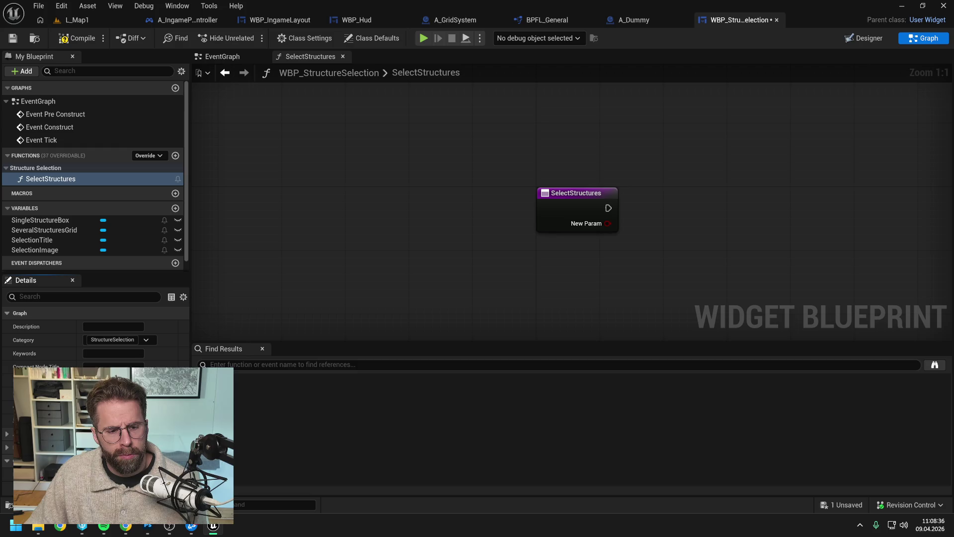
left_click(576, 222)
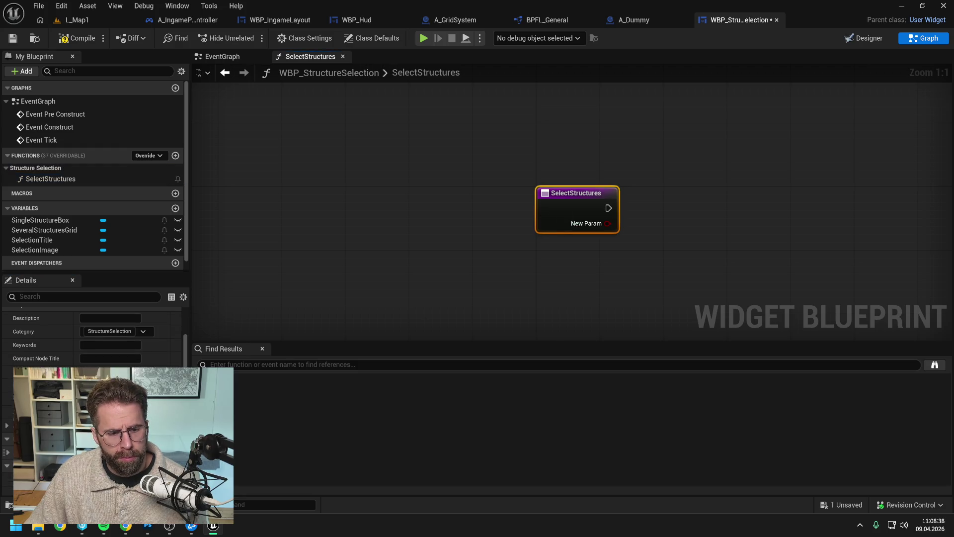
left_click(100, 460)
left_click(114, 284)
left_click(133, 460)
left_click(149, 475)
key("ctrl+s")
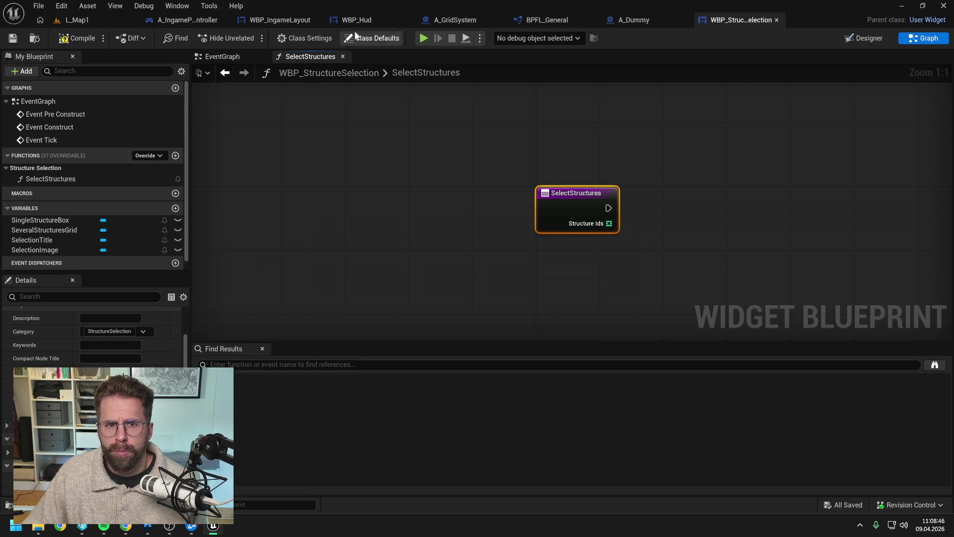
left_click(392, 20)
Cut the length check, Branch and For Each Loop nodes from WBP_Hud into SelectStructures.
left_click_drag(329, 132, 663, 296)
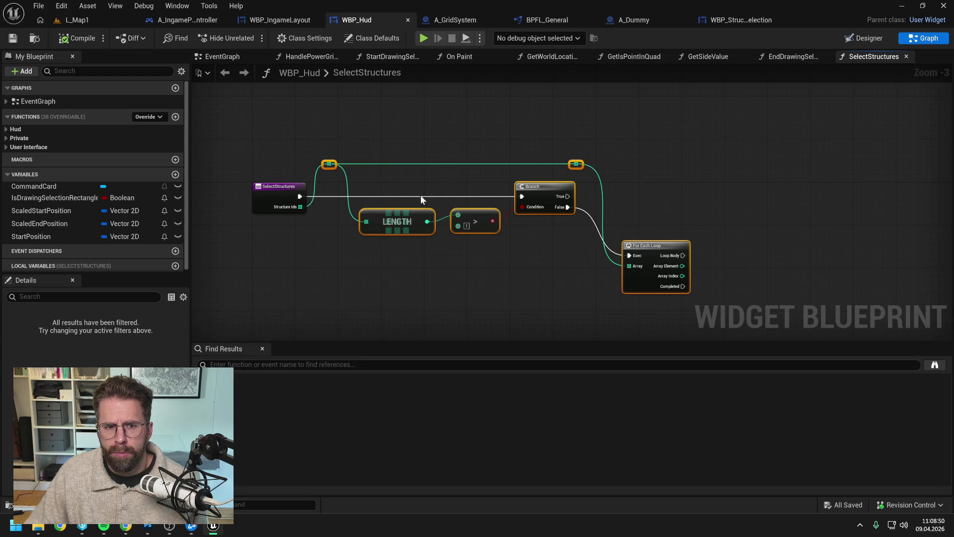
key("ctrl+x")
left_click(730, 22)
left_click_drag(763, 182, 571, 181)
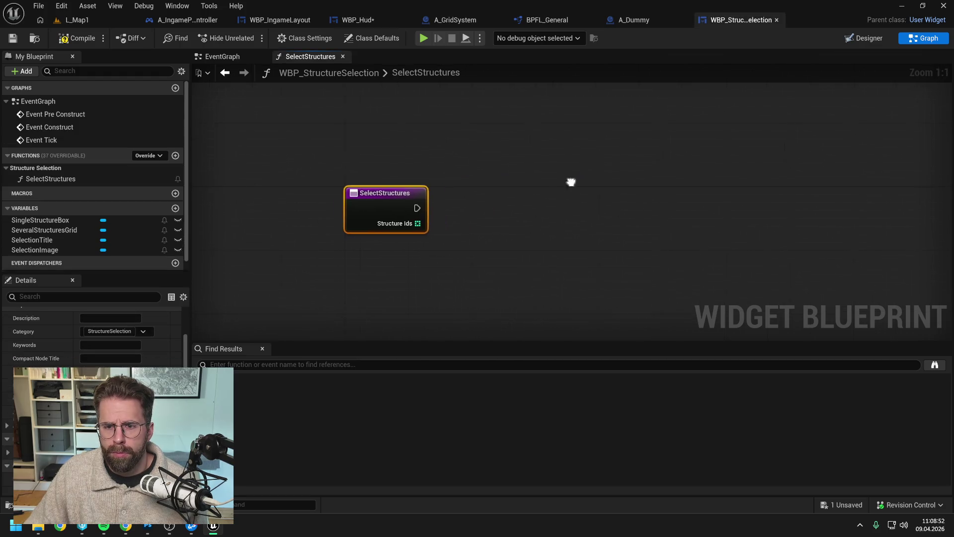
scroll(576, 182, "down", 3)
key("ctrl+v")
Wire Structure Ids into the pasted nodes, tidy the entry node, and save all.
left_click_drag(478, 208, 550, 155)
mouse_move(467, 196)
left_mouse_down()
mouse_move(499, 180)
mouse_move(741, 188)
left_mouse_up()
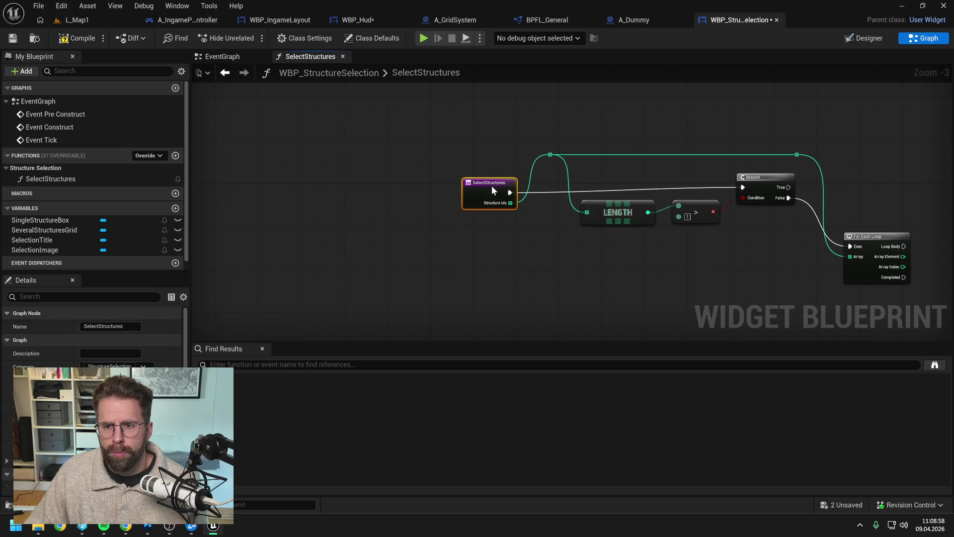
left_click_drag(491, 182, 491, 188)
left_click(513, 145)
key("ctrl+shift+s")
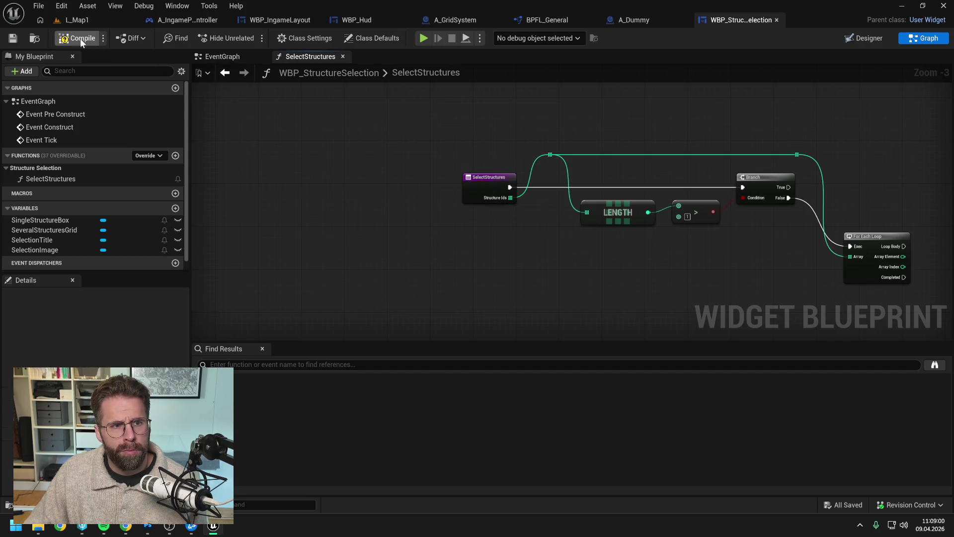
left_click(338, 22)
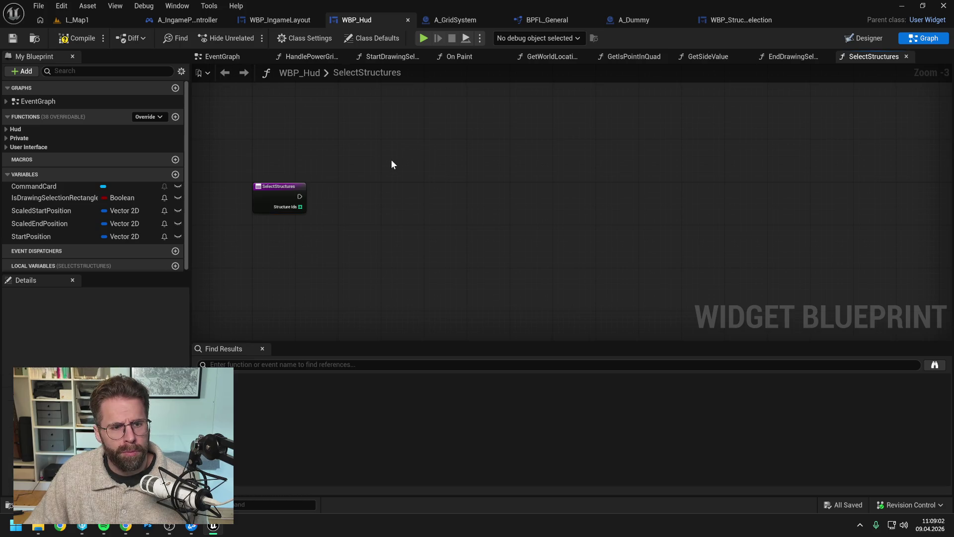
Compile WBP_Hud and find its SelectStructures call in EndDrawingSelectionRectangle by name.
left_click(85, 37)
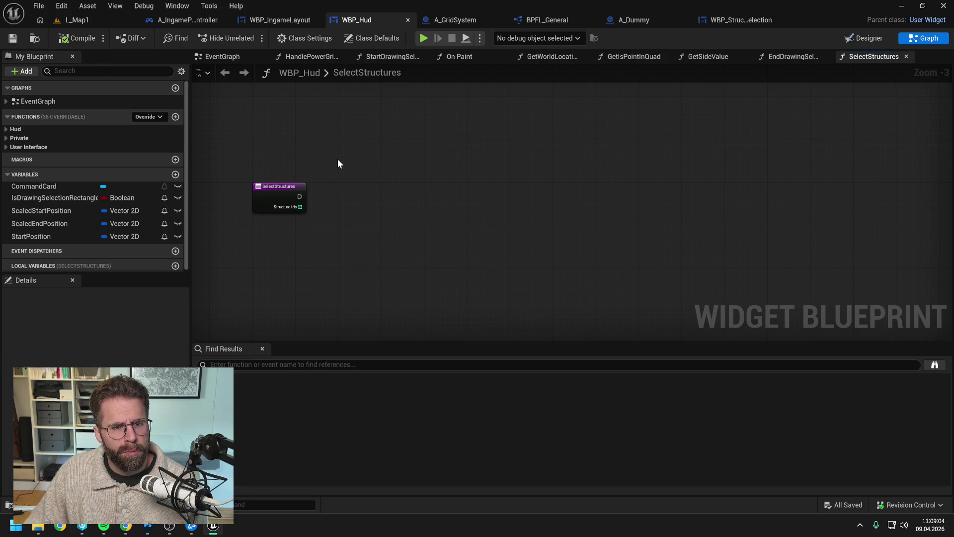
right_click(277, 193)
mouse_move(324, 303)
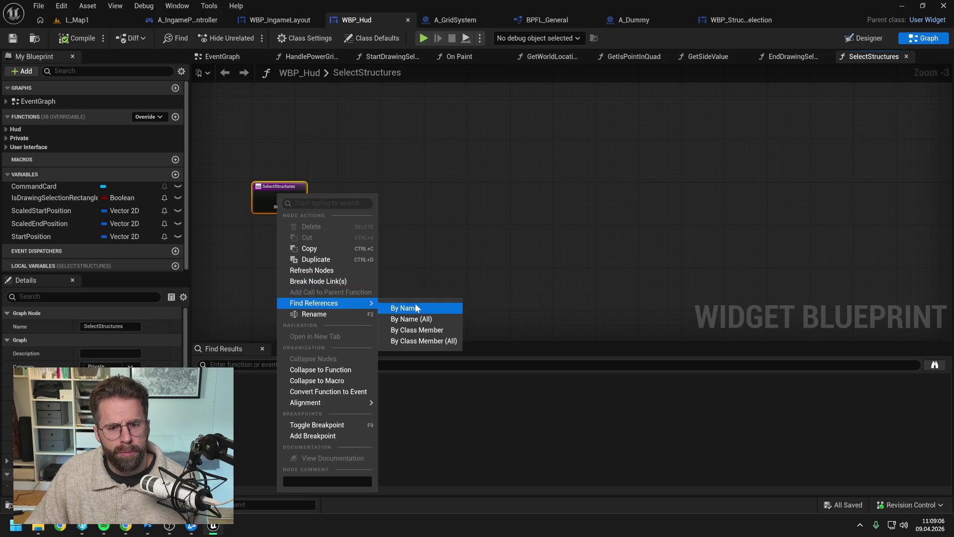
left_click(405, 306)
left_click(265, 412)
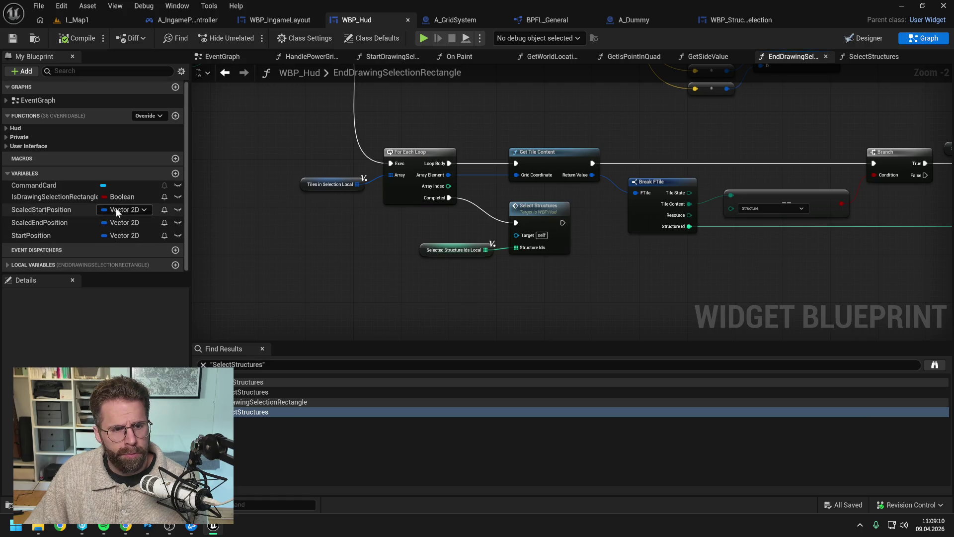
Expand the User Interface and Hud function categories and switch to the Designer.
left_click(6, 145)
left_click(6, 129)
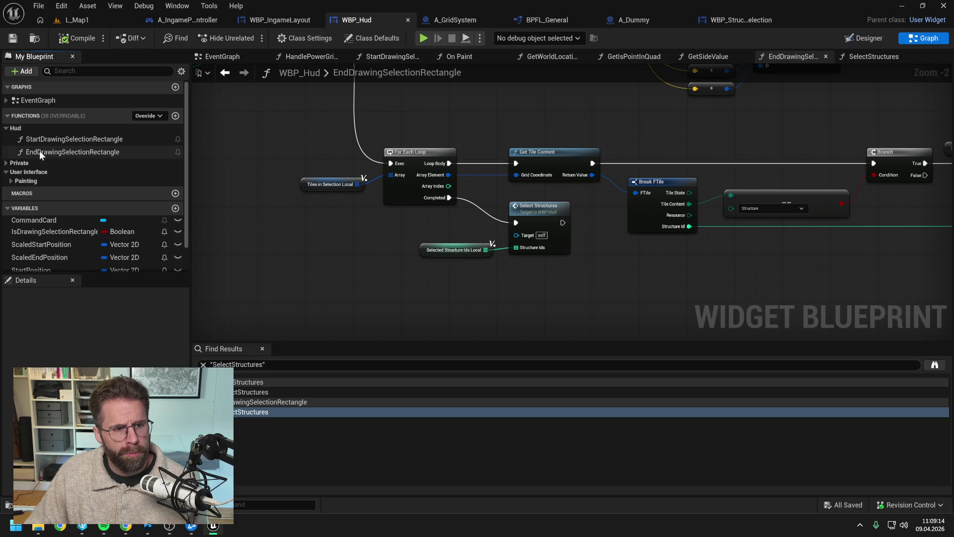
scroll(40, 150, "down", 2)
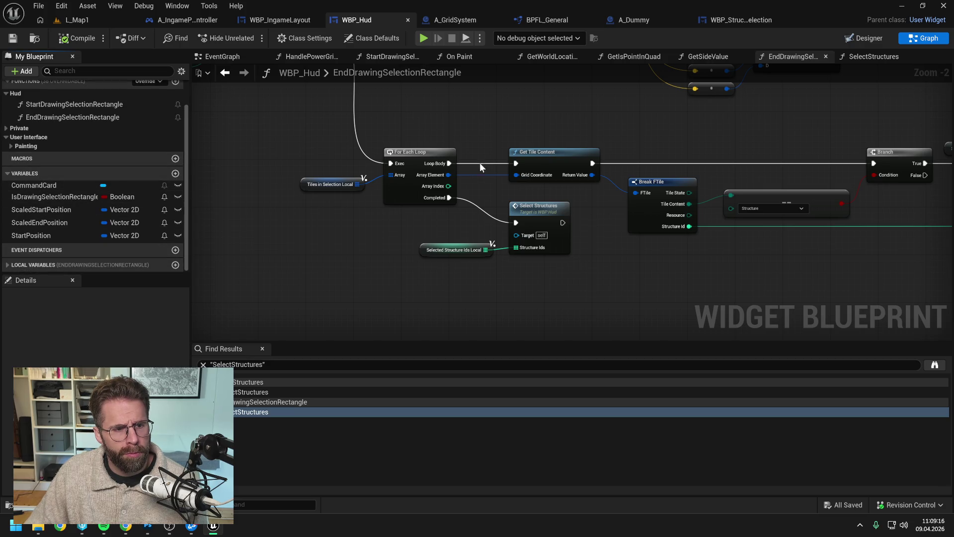
left_click(864, 38)
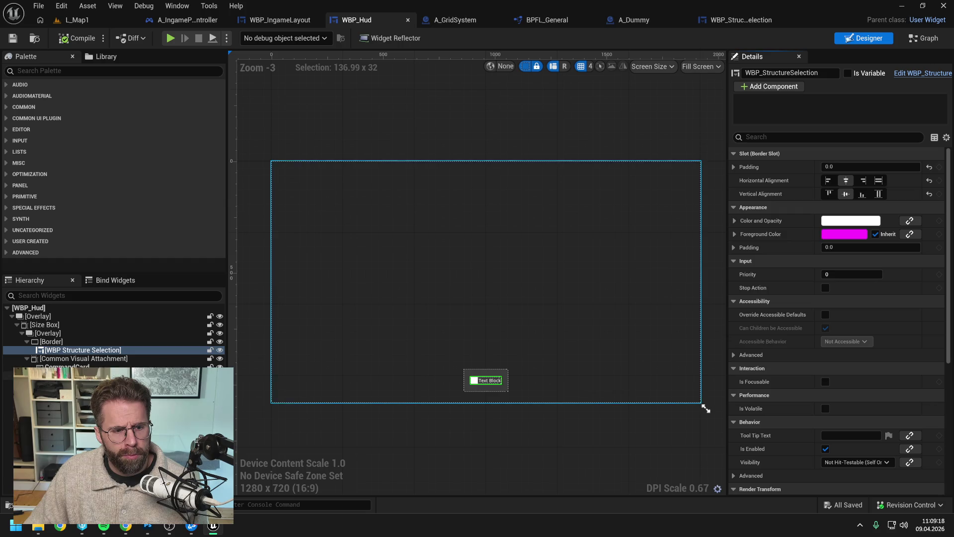
Mark WBP_StructureSelection as a variable and call Select Structures on its getter in EndDrawingSelectionRectangle.
left_click(848, 74)
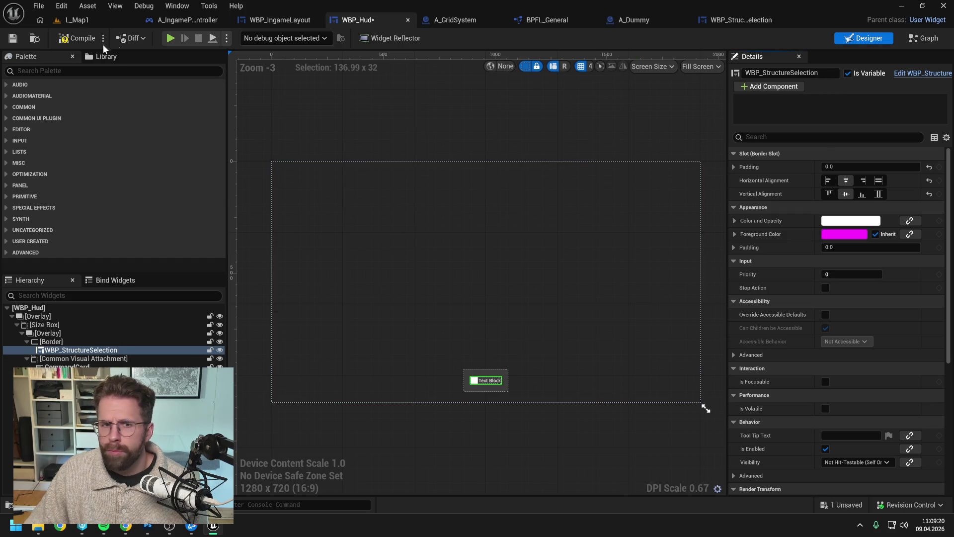
left_click(916, 39)
left_click_drag(60, 185, 428, 281)
left_click_drag(485, 286, 505, 295)
type("sele")
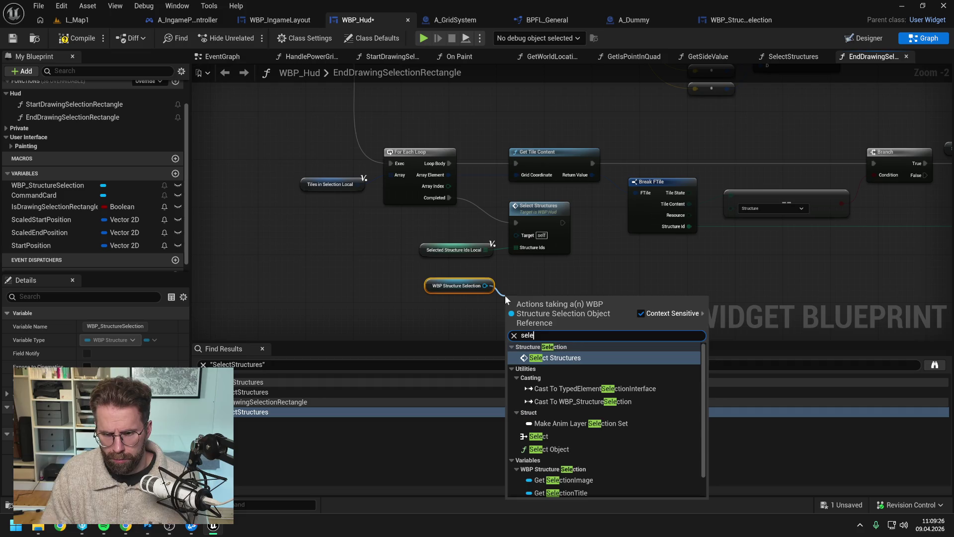
type("c")
left_click(550, 358)
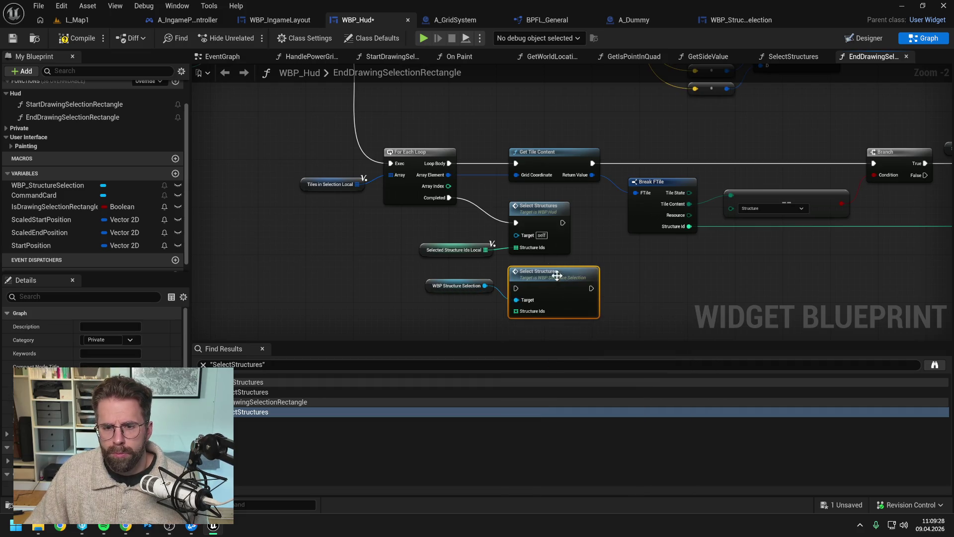
Delete the old self-targeted Select Structures call and WBP_Hud's own SelectStructures function.
left_click(540, 213)
key("Delete")
left_click(49, 142)
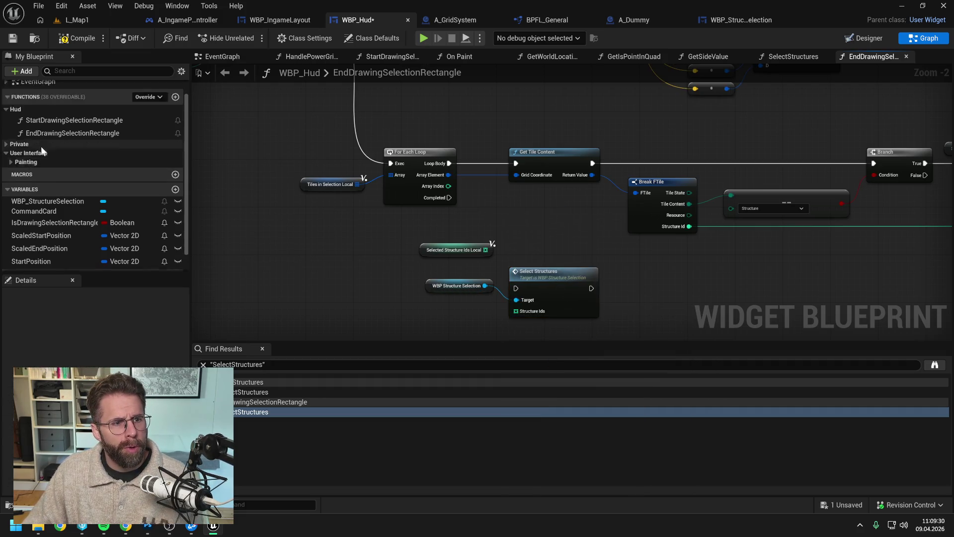
scroll(41, 146, "up", 2)
left_click(43, 171)
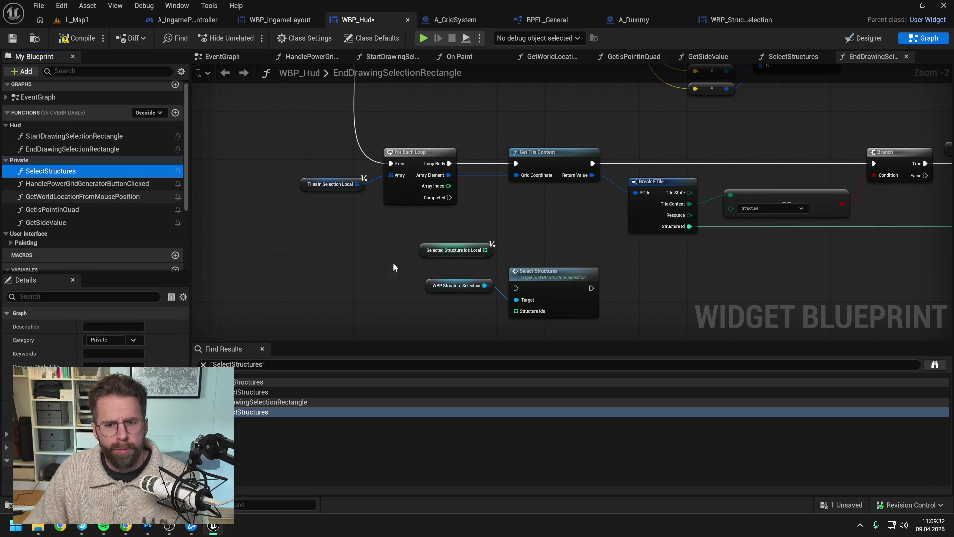
key("Delete")
Wire Completed and Selected Structure Ids Local into the new call, then compile and save WBP_Hud.
mouse_move(449, 198)
left_mouse_down()
mouse_move(517, 284)
mouse_move(528, 216)
left_mouse_up()
left_click(505, 265)
left_click_drag(486, 249, 515, 245)
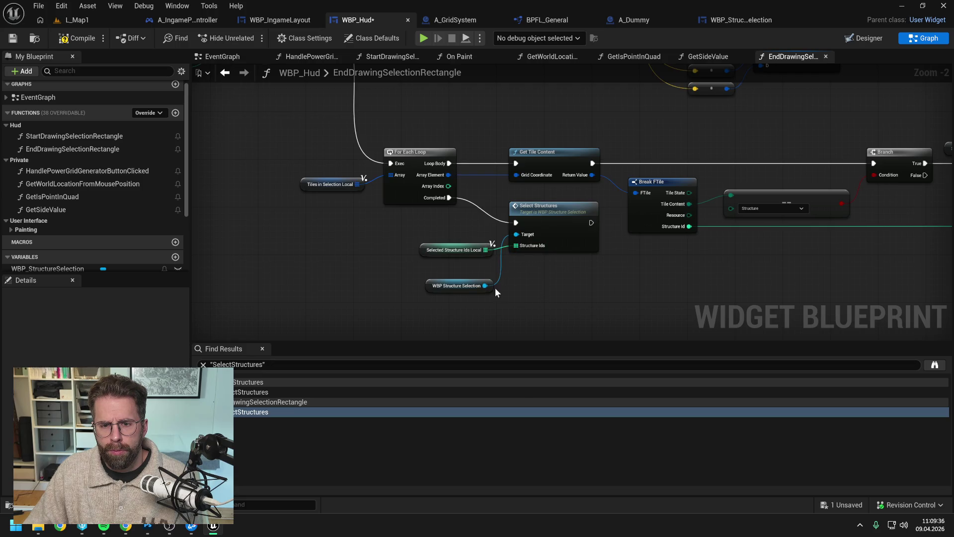
left_click_drag(478, 290, 478, 237)
left_click(494, 297)
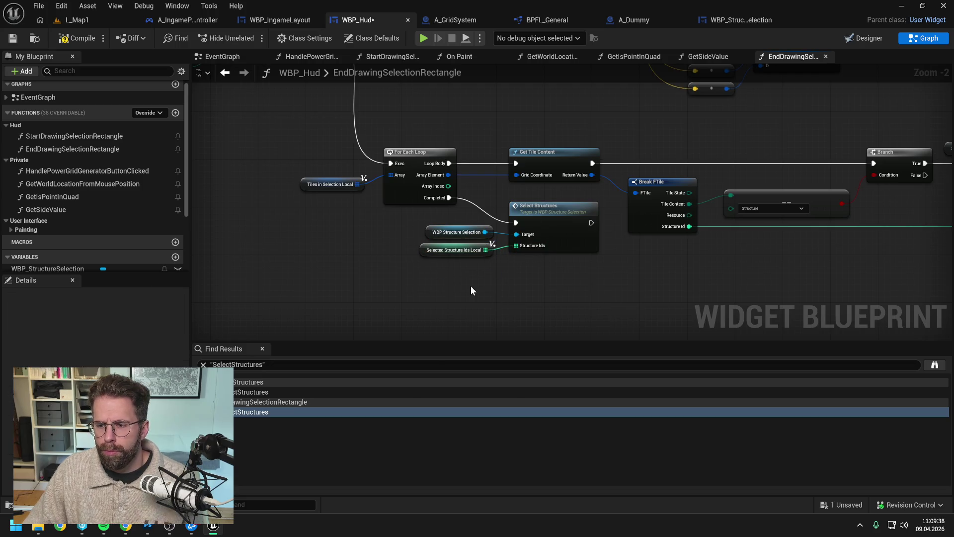
left_click(79, 39)
key("ctrl+s")
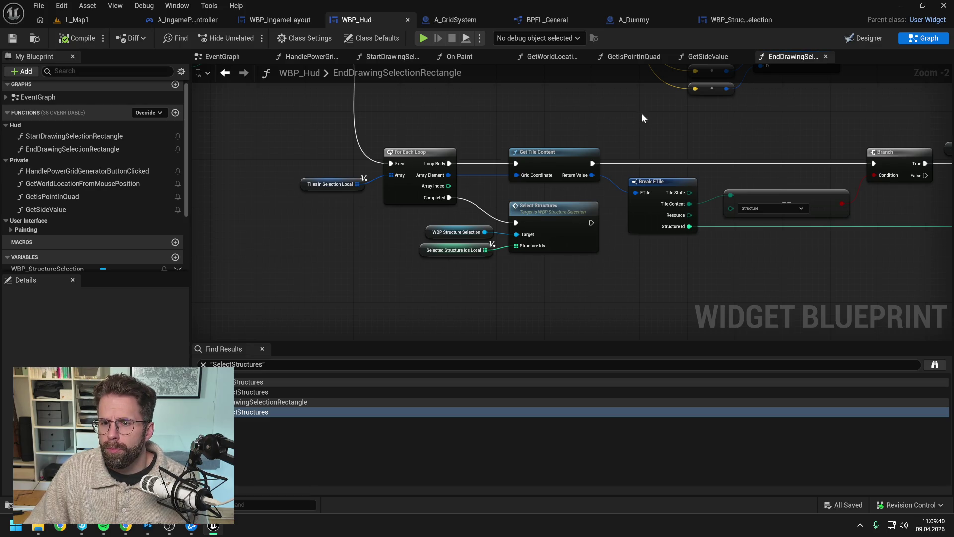
left_click_drag(642, 113, 618, 118)
left_click(735, 20)
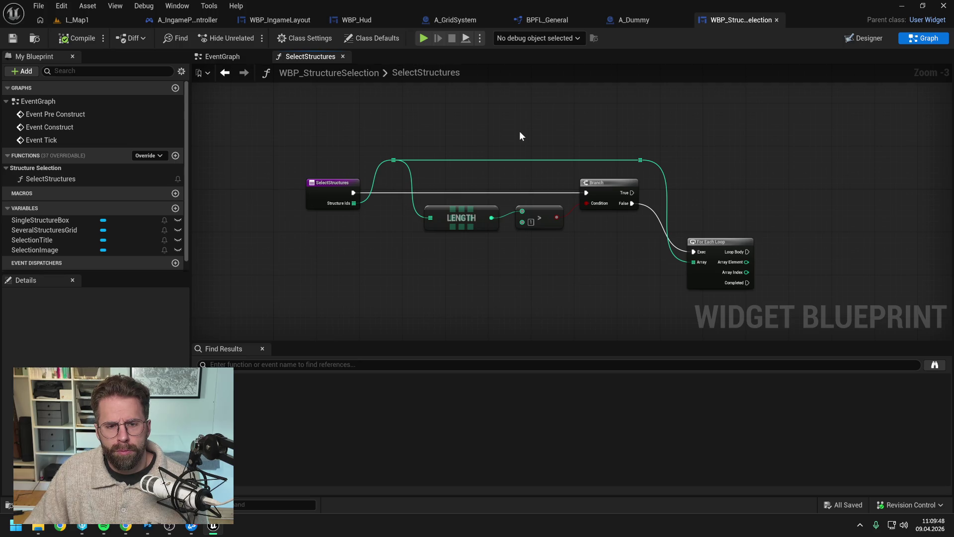
left_click_drag(718, 237, 697, 204)
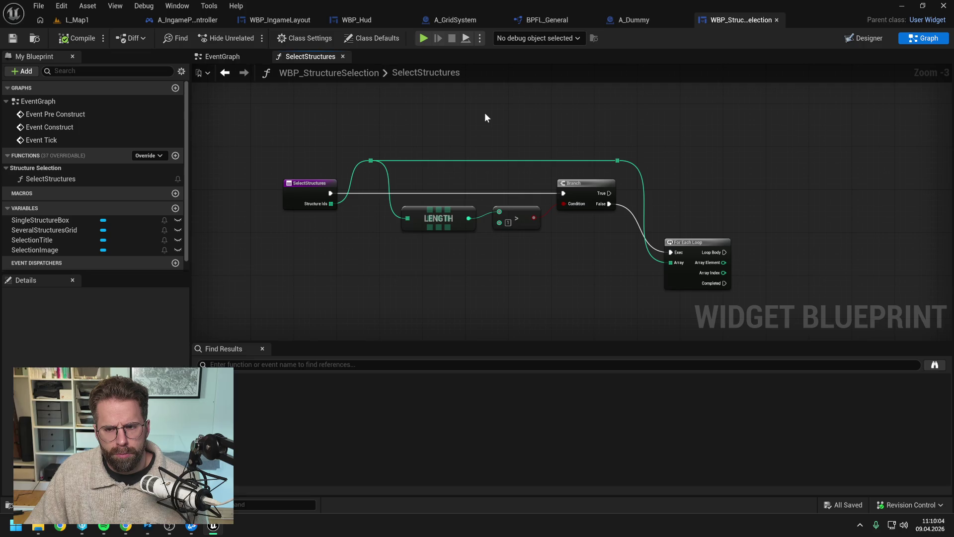
mouse_move(672, 134)
left_mouse_down()
mouse_move(597, 156)
mouse_move(676, 157)
left_mouse_up()
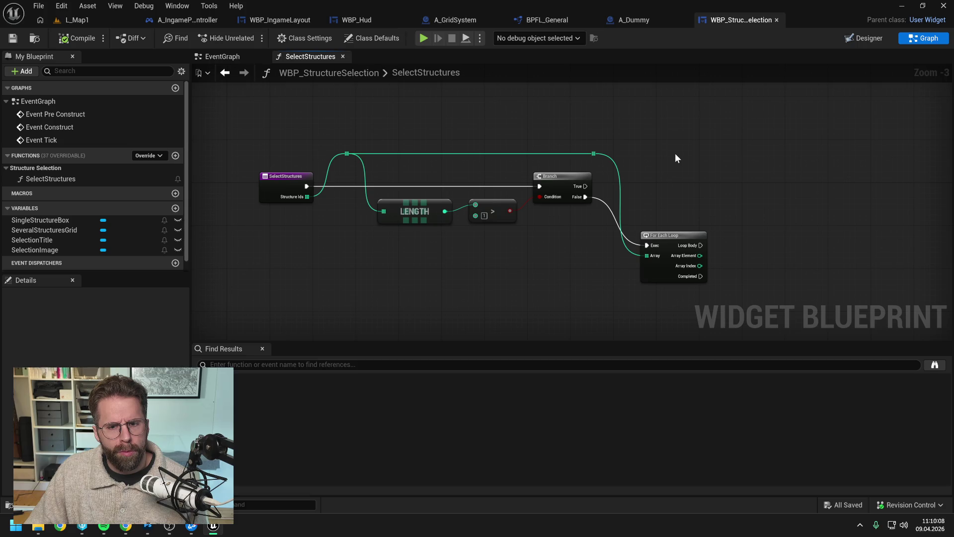
left_click_drag(674, 154, 649, 156)
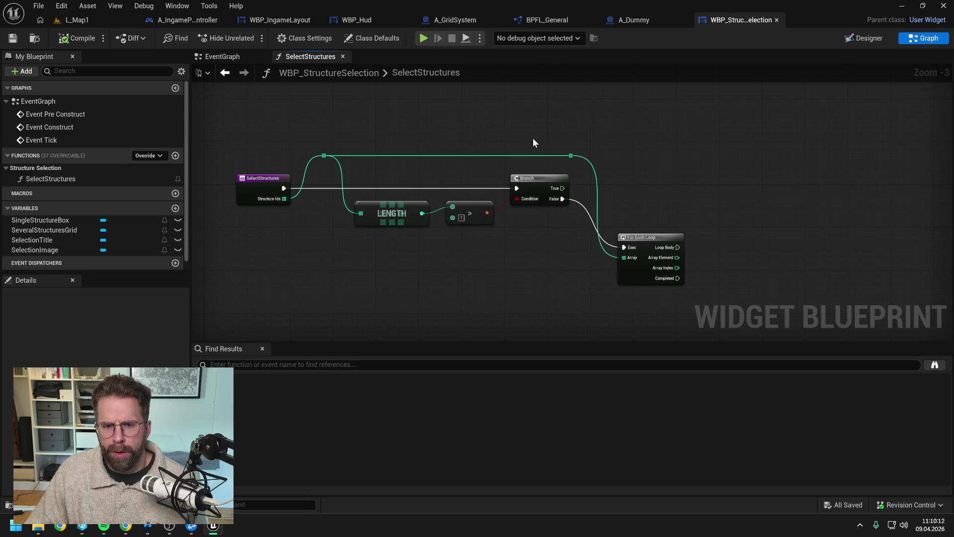
scroll(111, 169, "down", 1)
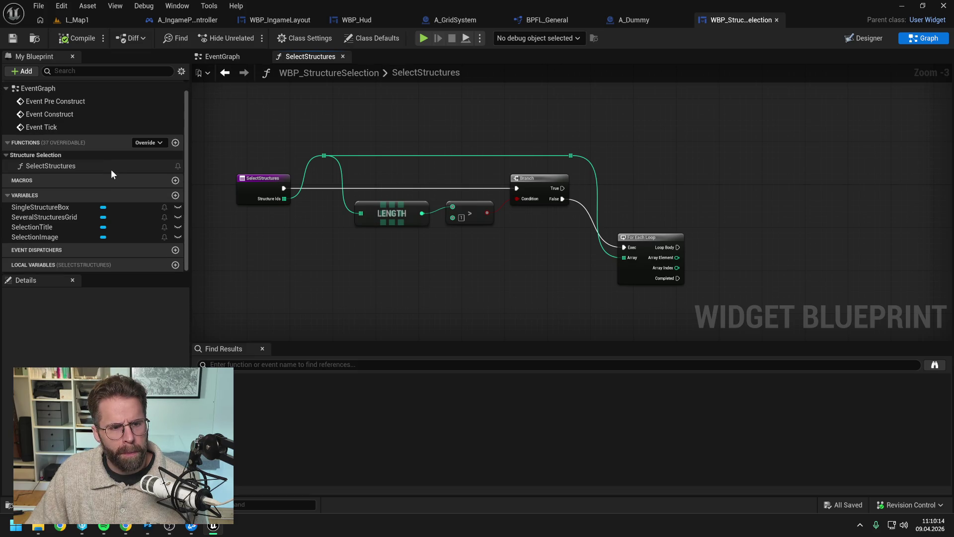
scroll(114, 173, "up", 1)
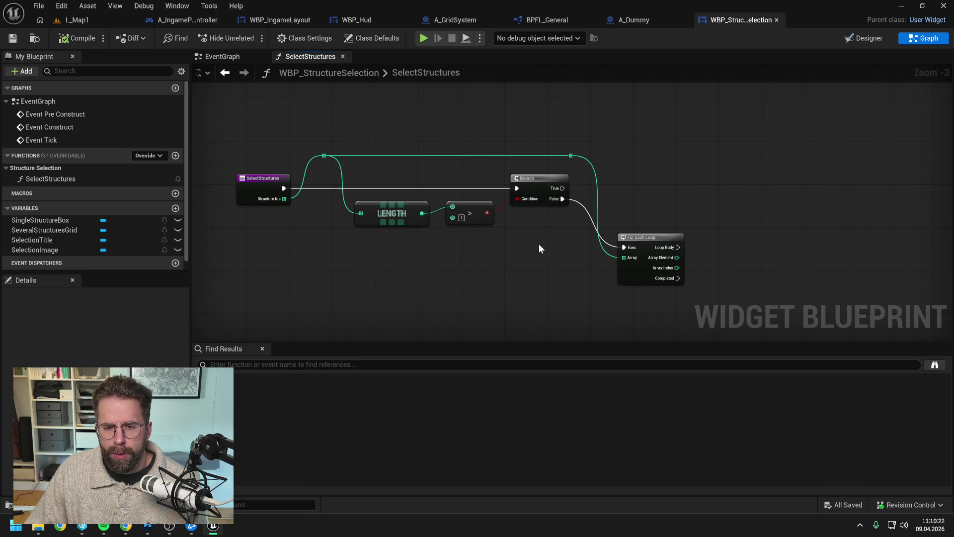
Drive the For Each Loop only from the Branch True output, removing the False link, and save.
left_click_drag(544, 244, 523, 244)
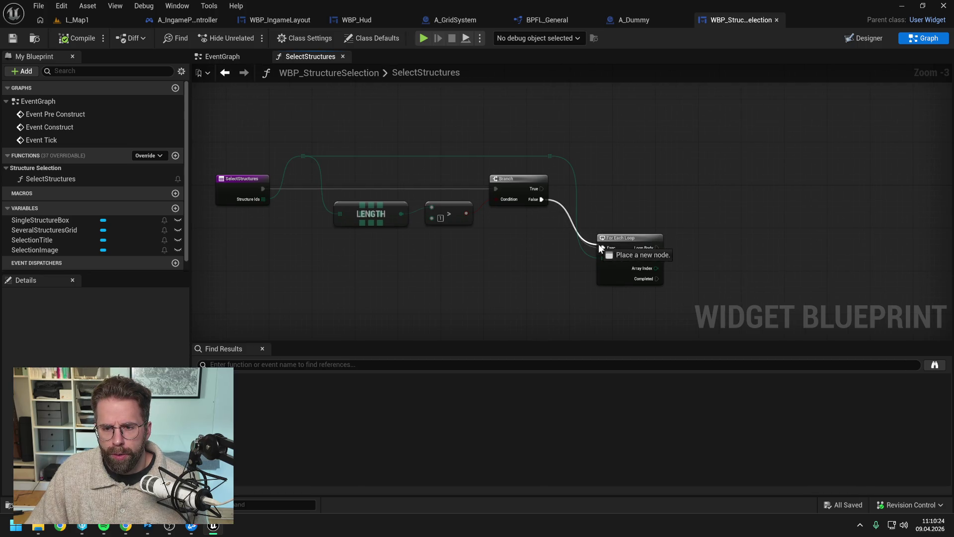
left_click_drag(621, 243, 628, 183)
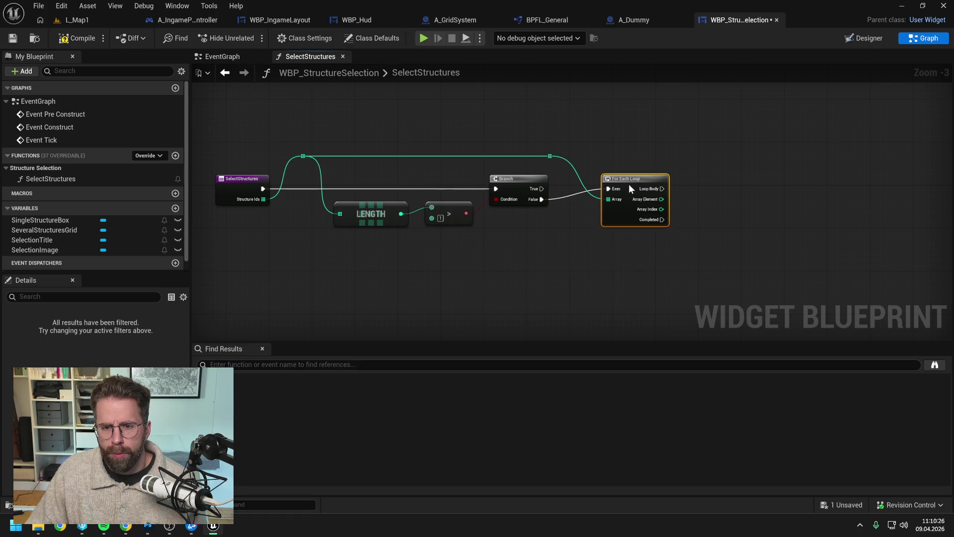
mouse_move(541, 189)
left_mouse_down()
mouse_move(607, 189)
mouse_move(647, 176)
left_mouse_up()
left_click(542, 199, "alt")
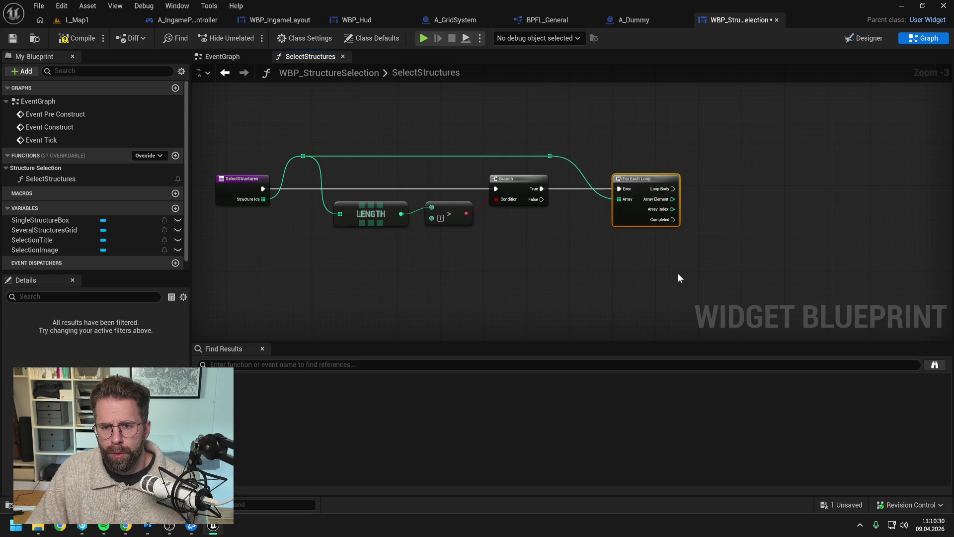
left_click_drag(678, 273, 599, 257)
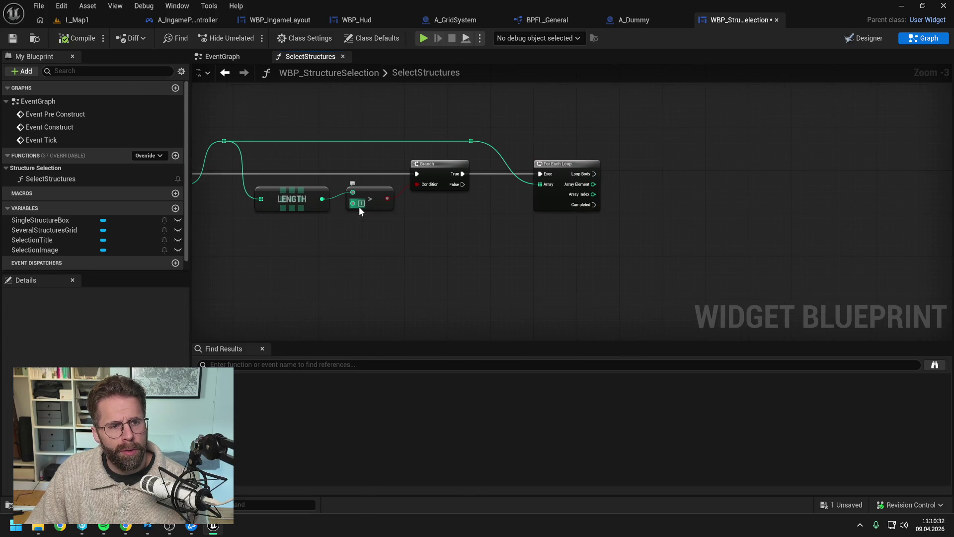
key("ctrl+s")
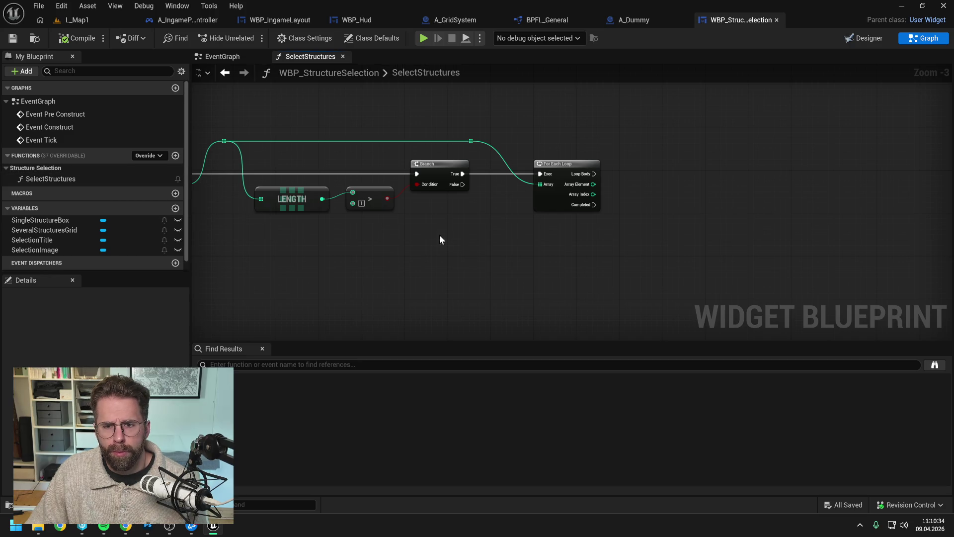
Drag the SingleStructureBox variable into the SelectStructures graph.
mouse_move(439, 235)
left_mouse_down()
mouse_move(472, 237)
mouse_move(434, 240)
left_mouse_up()
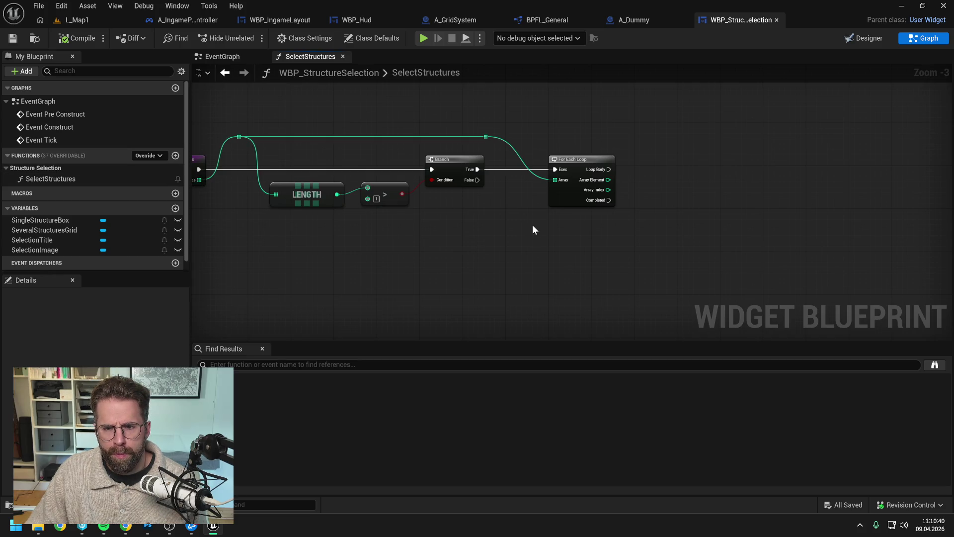
left_click_drag(535, 236, 520, 241)
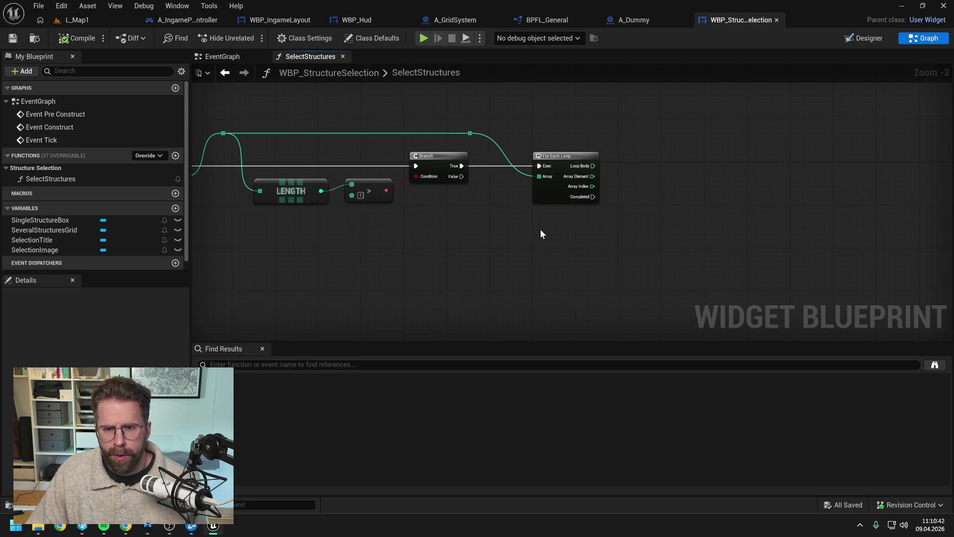
left_click(60, 231)
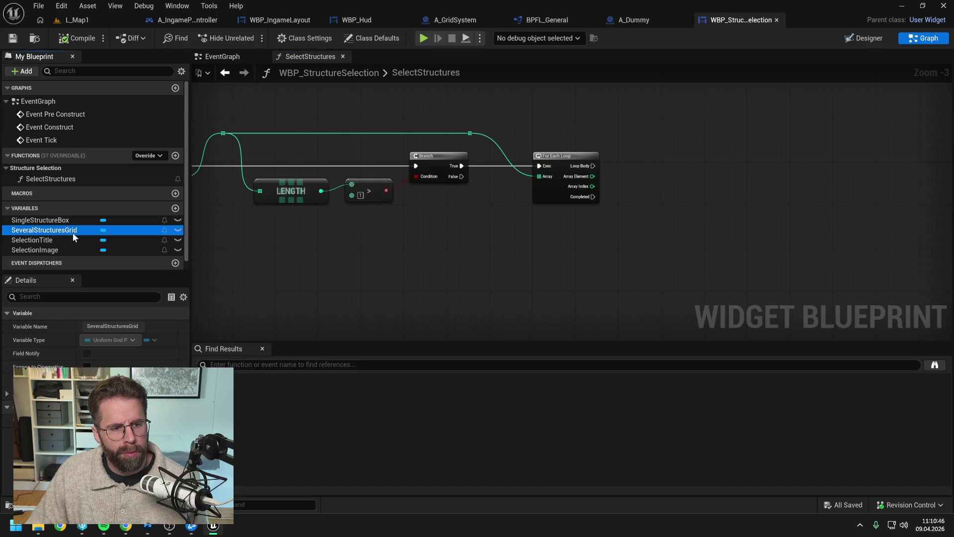
mouse_move(46, 222)
left_mouse_down()
mouse_move(488, 267)
mouse_move(480, 265)
left_mouse_up()
Place the SingleStructureBox getter and shift Length, >, Branch and For Each Loop right.
left_click(562, 283)
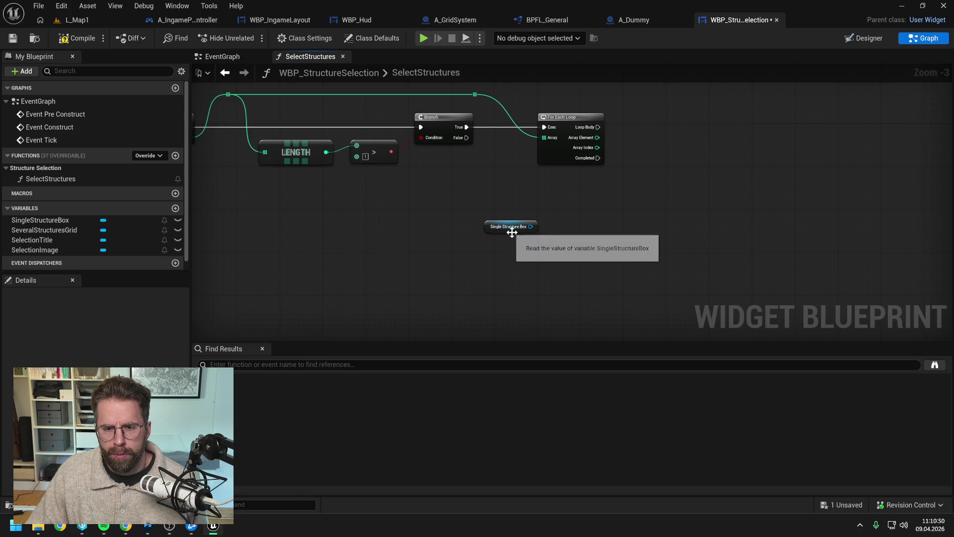
left_click_drag(511, 228, 480, 235)
left_click(440, 207)
left_click_drag(440, 207, 527, 238)
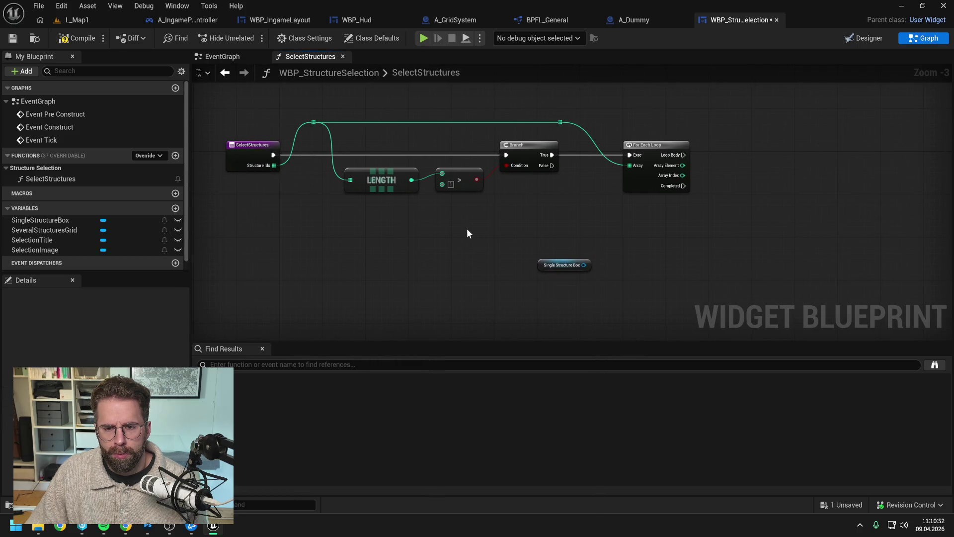
left_click_drag(467, 229, 536, 242)
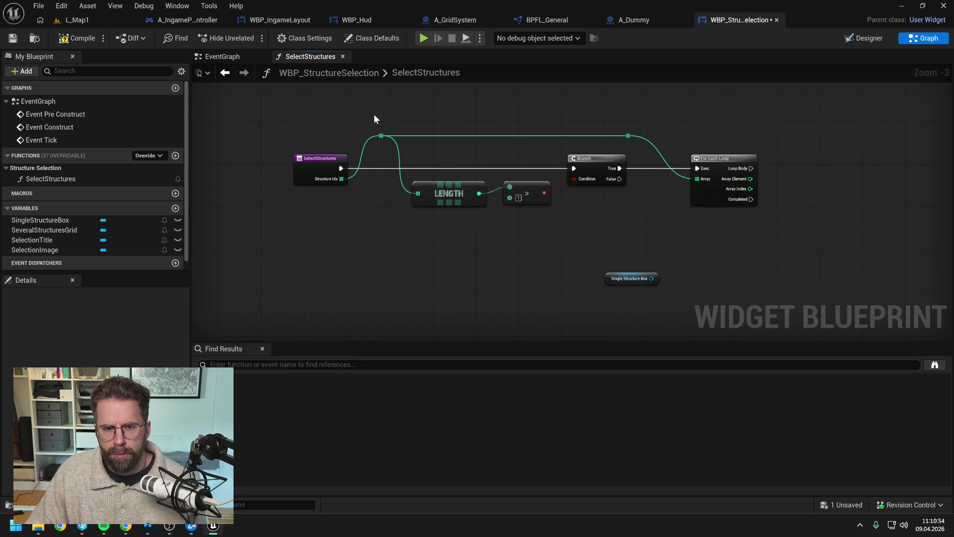
left_click_drag(375, 113, 728, 226)
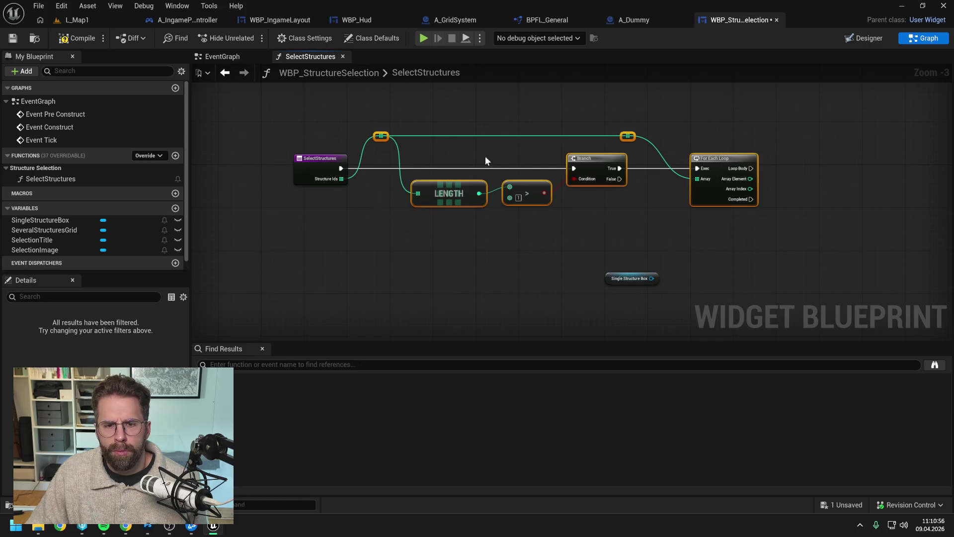
left_click_drag(596, 159, 788, 163)
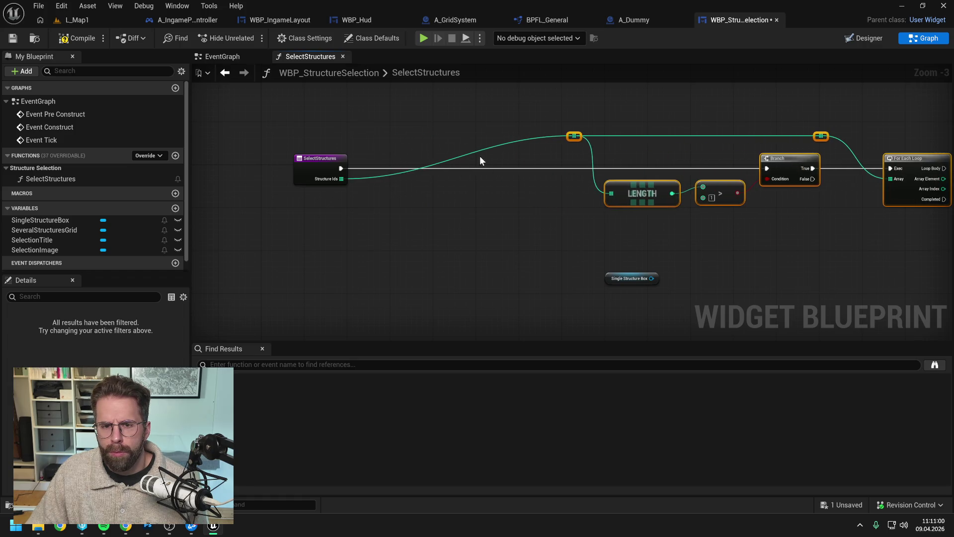
Insert a Sequence after the entry, reroute the Structure Ids wire, and wire Then 0 to the Branch.
right_click(473, 193)
type("seque")
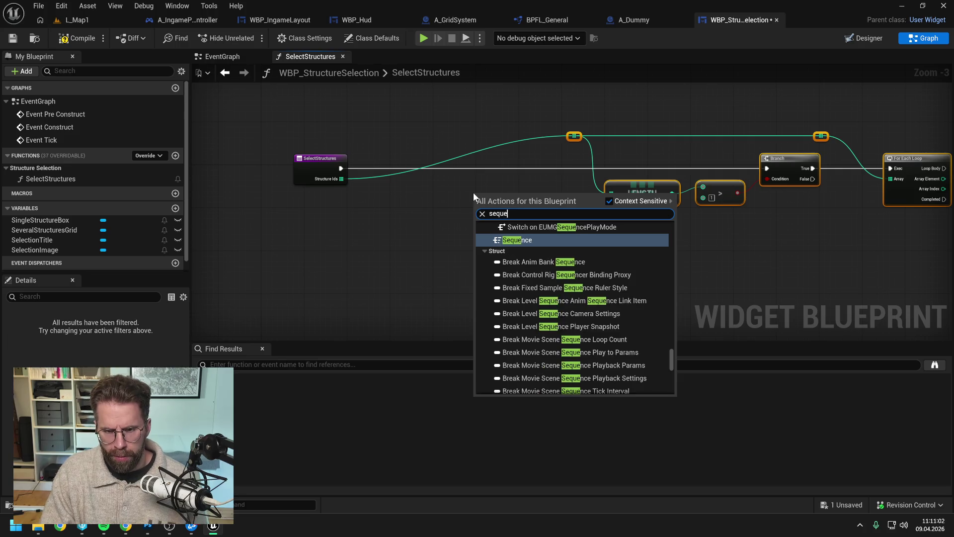
key("Return")
left_click_drag(477, 198, 435, 163)
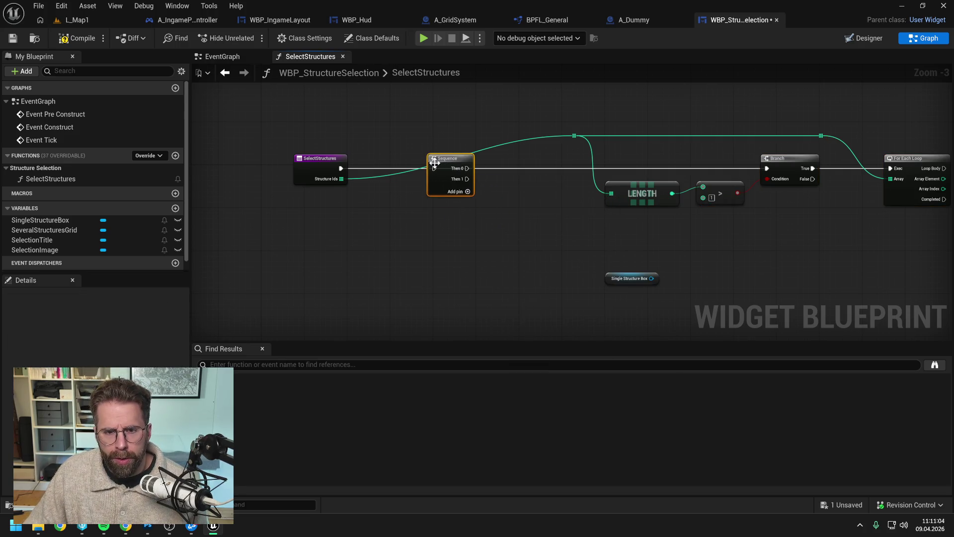
left_click_drag(341, 168, 434, 168)
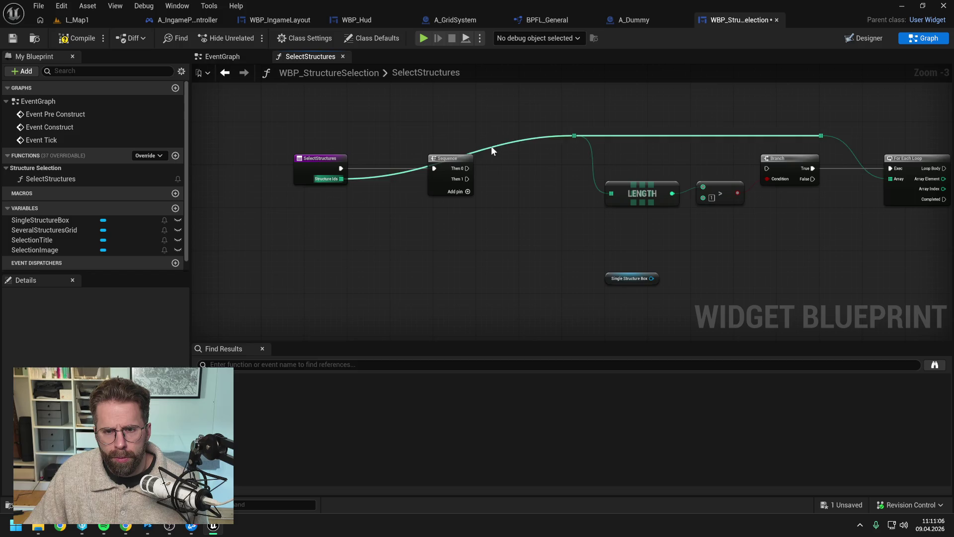
double_click(492, 147)
left_click_drag(490, 143, 407, 136)
left_click(490, 147)
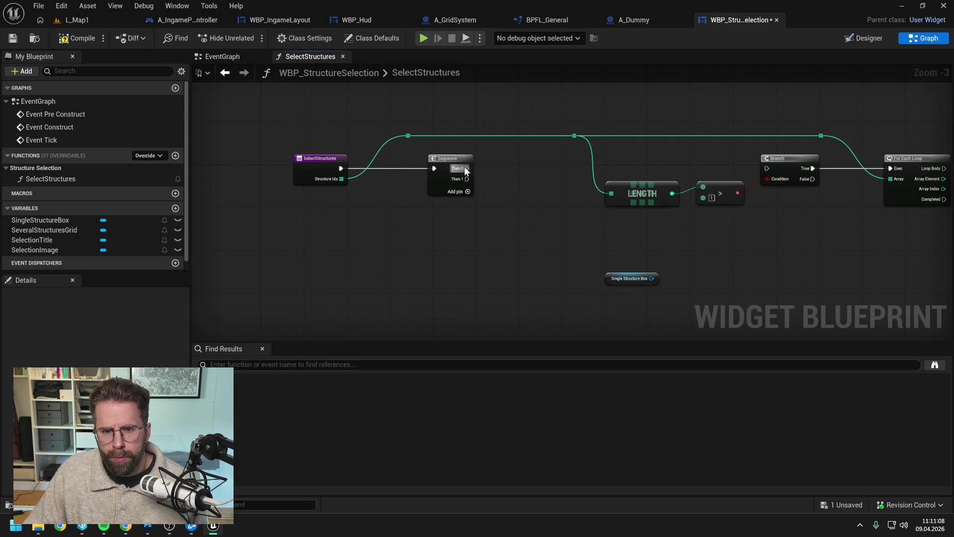
mouse_move(466, 171)
left_mouse_down()
mouse_move(762, 177)
mouse_move(767, 168)
left_mouse_up()
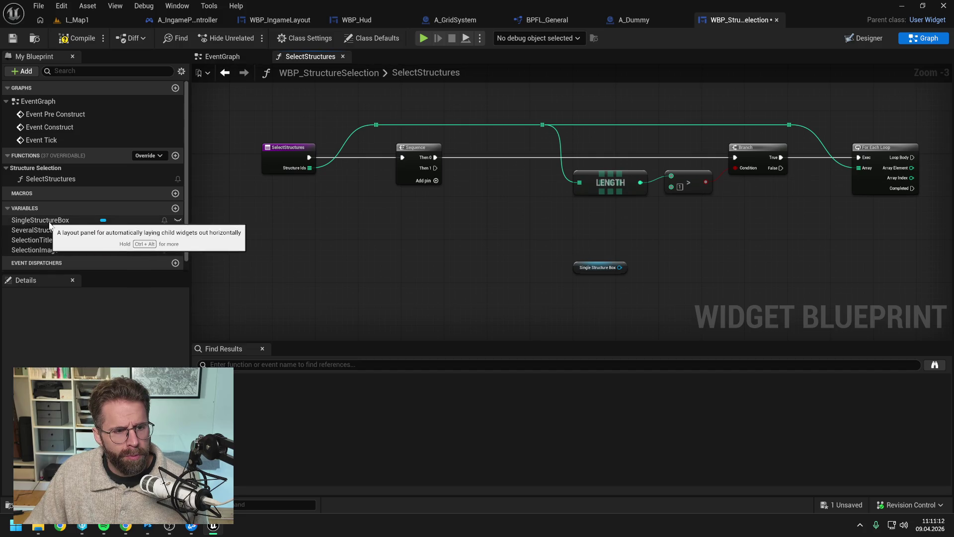
mouse_move(49, 224)
left_mouse_down()
mouse_move(464, 170)
mouse_move(520, 204)
left_mouse_up()
Add Set Visibility on SingleStructureBox set to Hidden, driven by Sequence Then 1.
left_click(493, 191)
type("set vis")
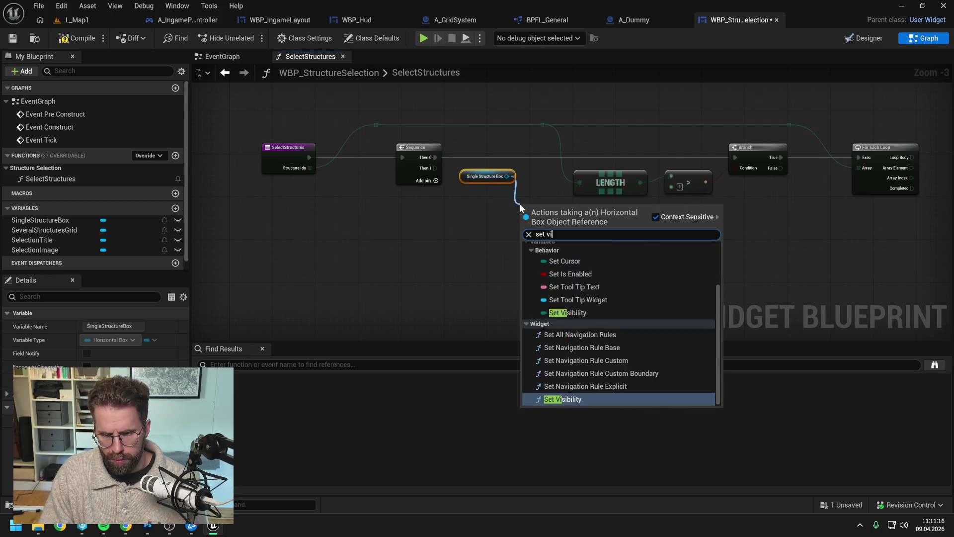
left_click(563, 288)
left_click_drag(293, 115, 434, 191)
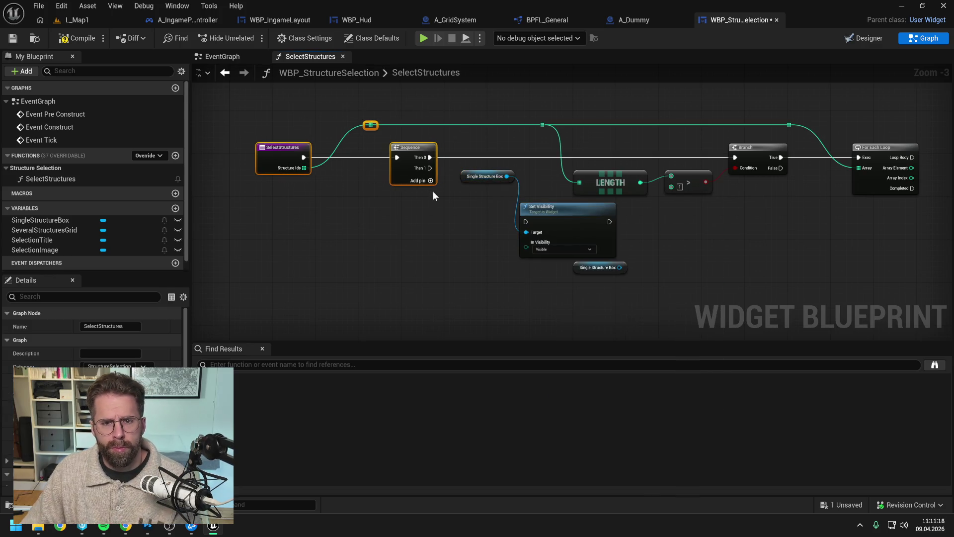
key("f")
left_click(486, 176)
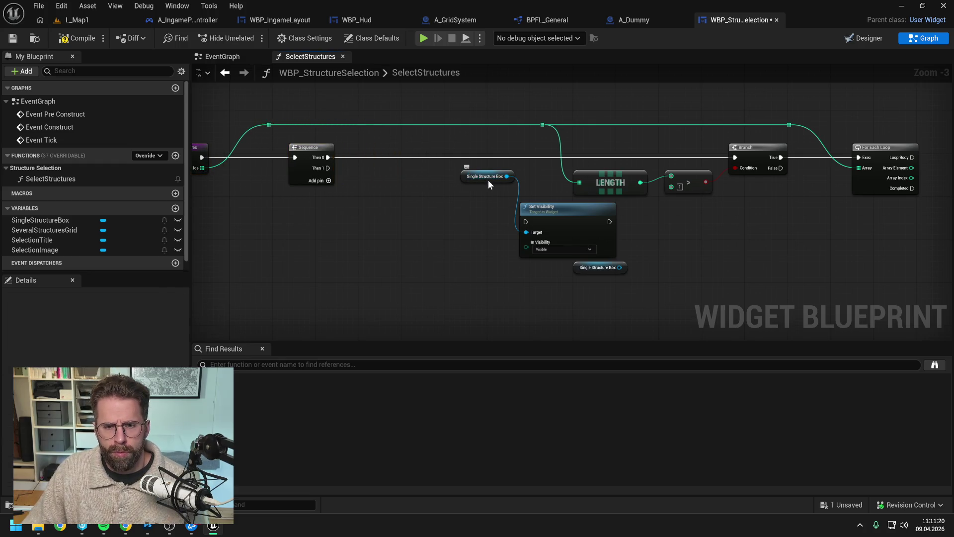
key("f")
left_click_drag(546, 206, 470, 179)
left_click(473, 222)
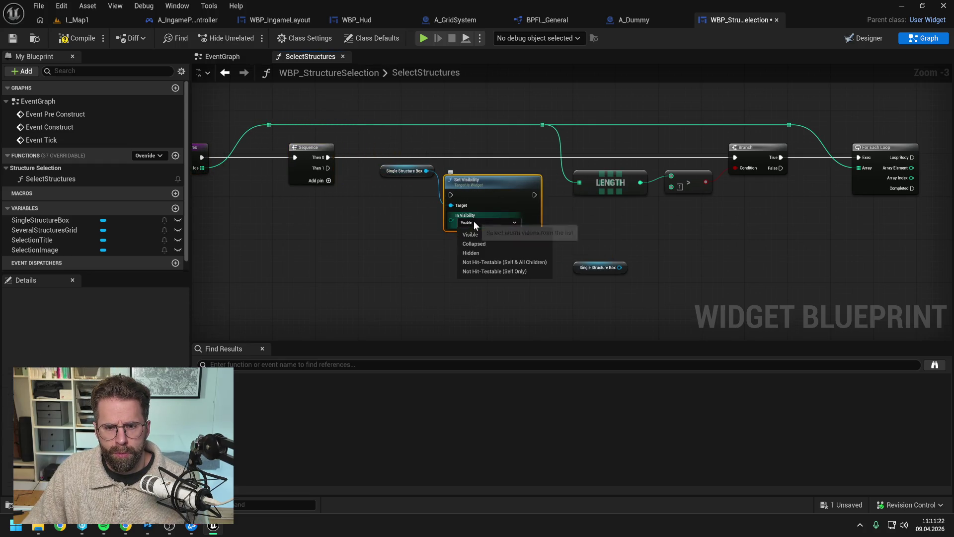
left_click(473, 252)
left_click_drag(328, 168, 450, 195)
Add Then 2 and a duplicated Set Visibility on a SeveralStructuresGrid getter, wired from Then 2.
left_click(327, 181)
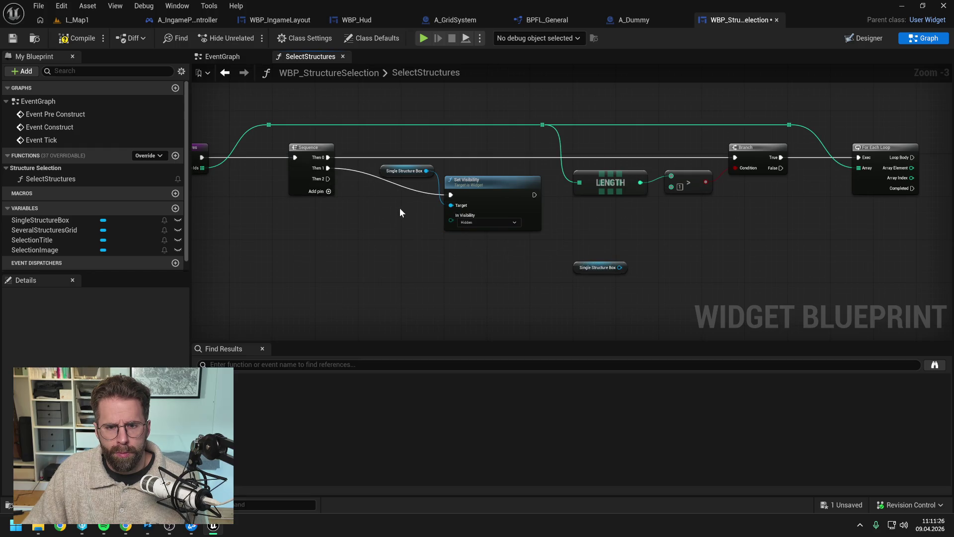
left_click(410, 174)
left_click_drag(412, 181, 440, 158)
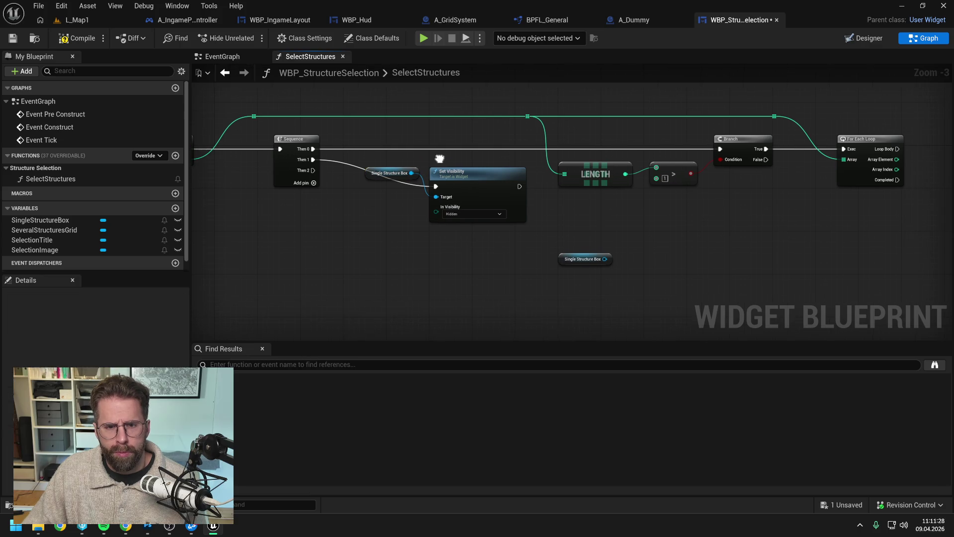
mouse_move(53, 229)
left_mouse_down()
mouse_move(331, 239)
mouse_move(383, 252)
left_mouse_up()
left_click(382, 257)
left_click(468, 179)
key("ctrl+c")
key("ctrl+v")
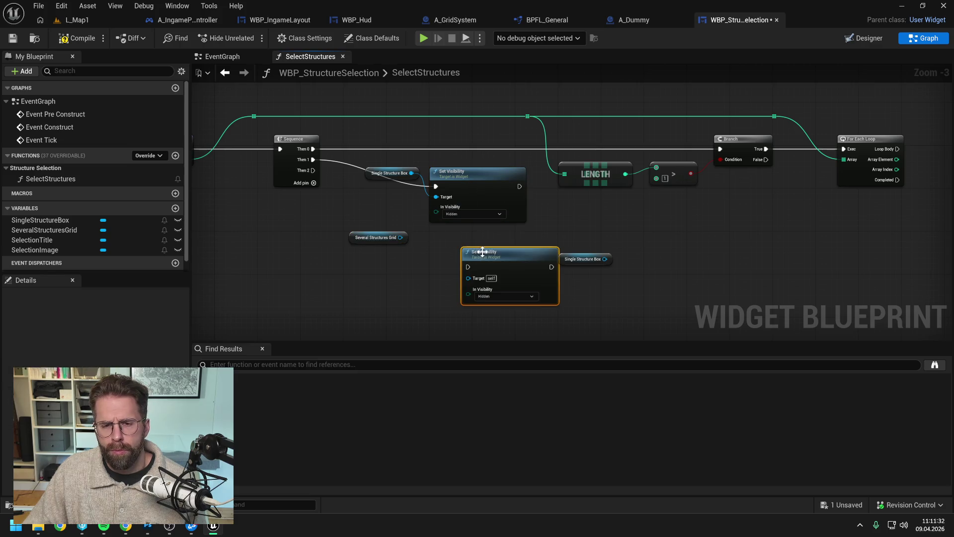
left_click_drag(486, 252, 454, 234)
left_click_drag(313, 170, 435, 245)
Add reroute points on the Then 1 and Then 2 wires beside the getters.
double_click(401, 184)
left_click_drag(400, 184, 372, 191)
double_click(379, 225)
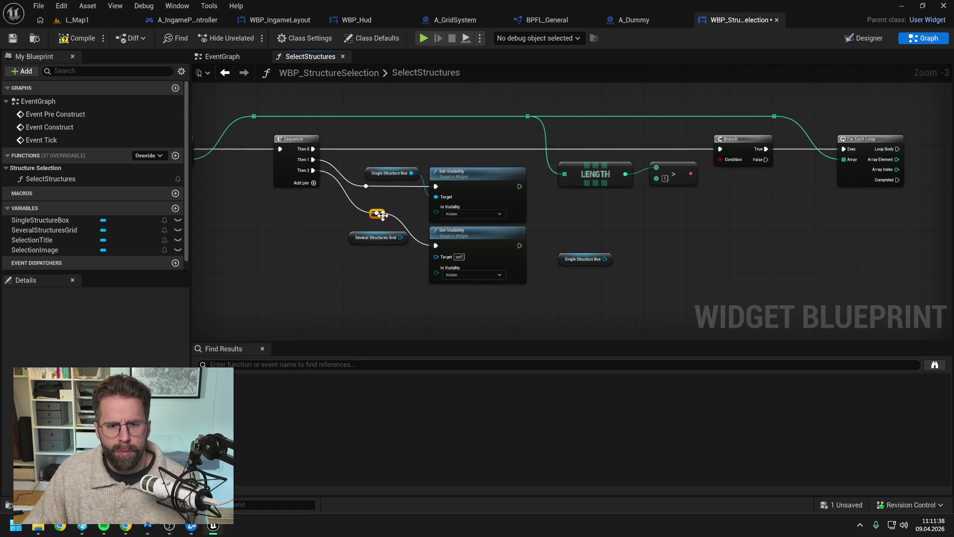
mouse_move(379, 224)
left_mouse_down()
mouse_move(373, 264)
mouse_move(371, 251)
mouse_move(437, 257)
mouse_move(406, 232)
left_mouse_up()
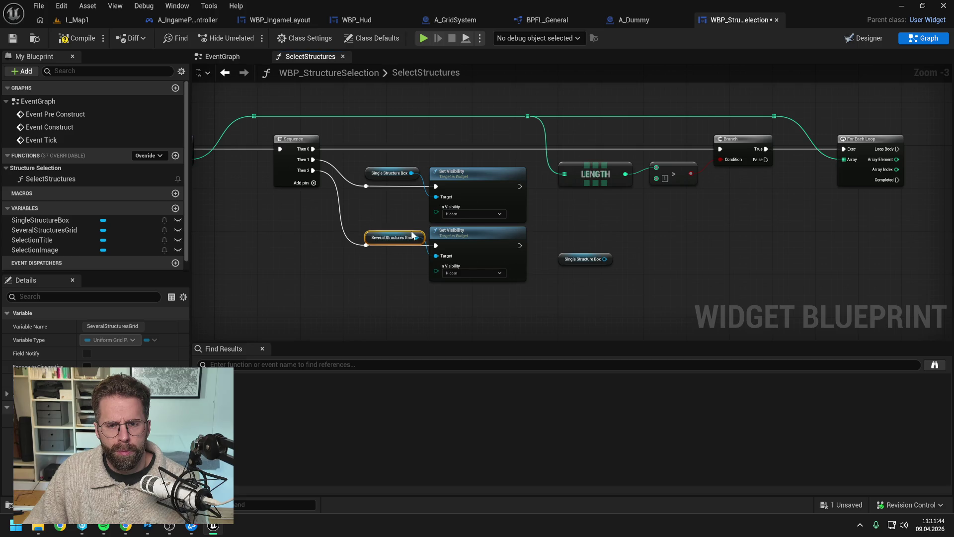
Realign both Set Visibility groups and move the spare Single Structure Box getter right of the loop.
left_click_drag(414, 215, 376, 212)
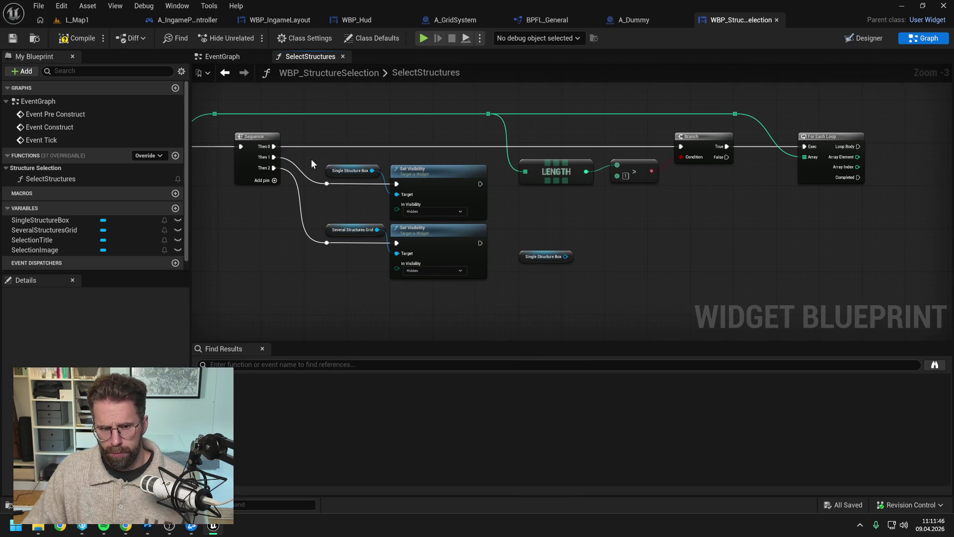
left_click_drag(311, 159, 461, 267)
key("f")
left_click(550, 245)
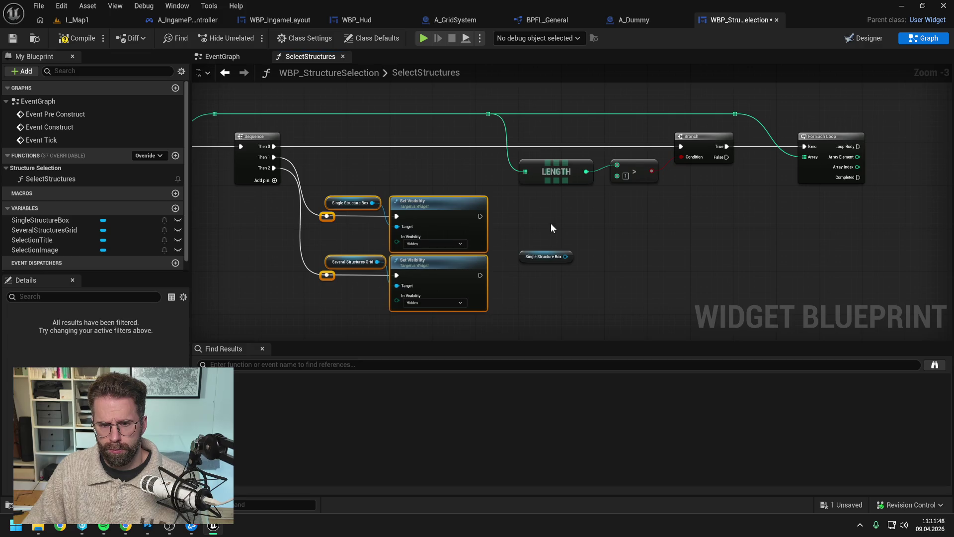
left_click_drag(551, 223, 508, 199)
left_click_drag(465, 149, 274, 289)
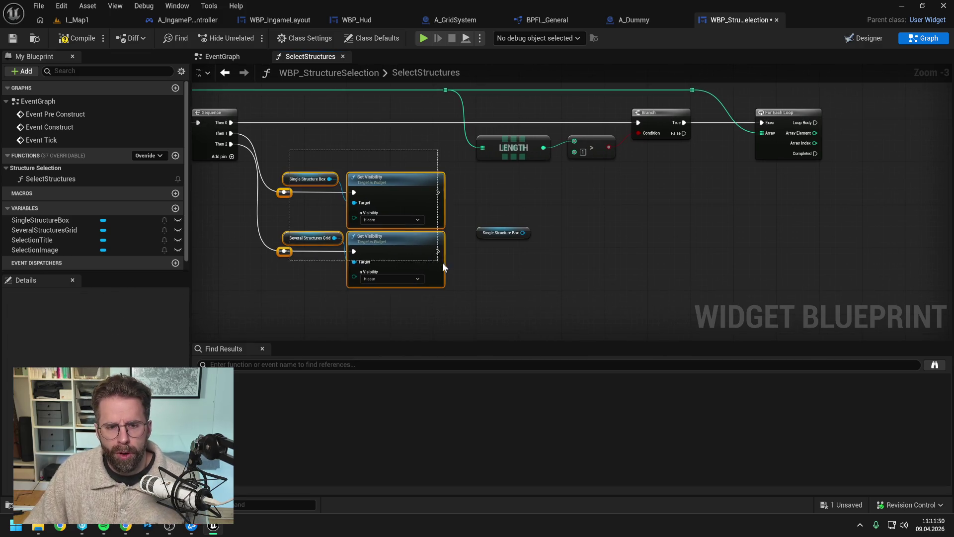
key("q")
left_click(513, 276)
left_click_drag(513, 275, 366, 259)
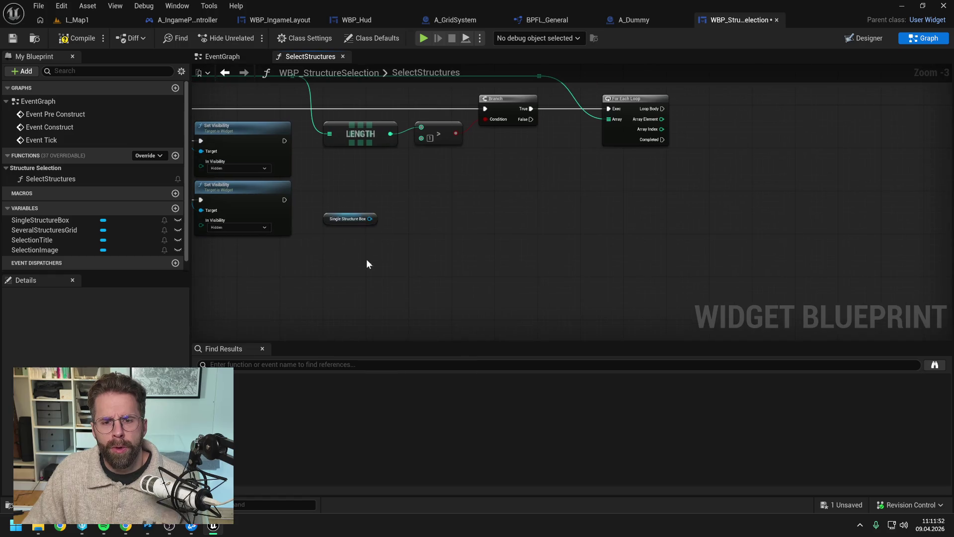
left_click_drag(354, 226, 455, 230)
left_click_drag(536, 237, 537, 230)
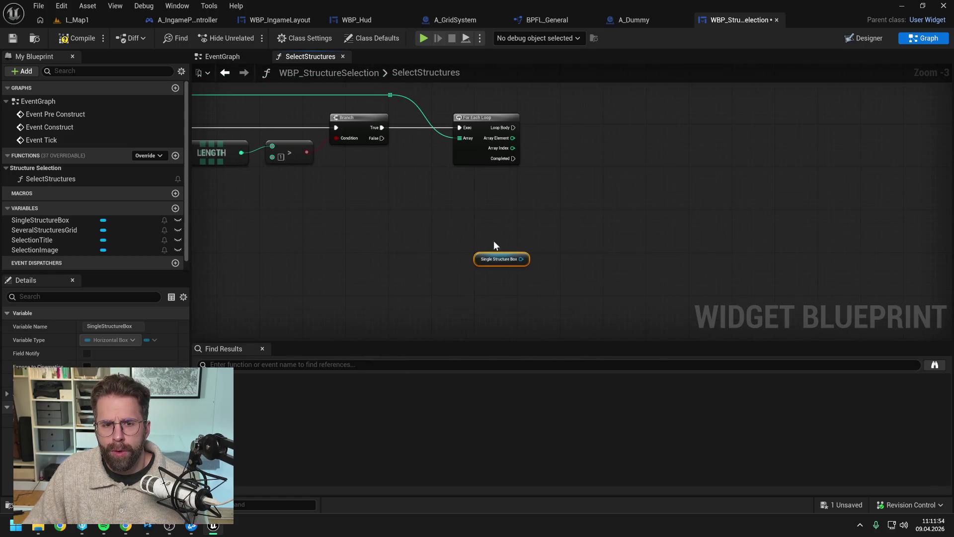
Compile the widget blueprint, reposition the spare Single Structure Box getter, and save.
left_click_drag(478, 253, 535, 253)
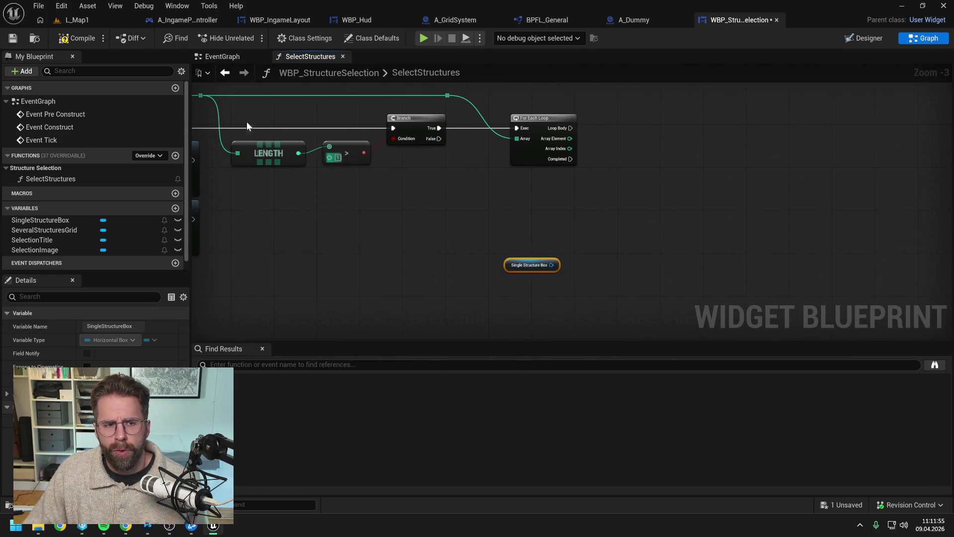
left_click(77, 39)
left_click(401, 226)
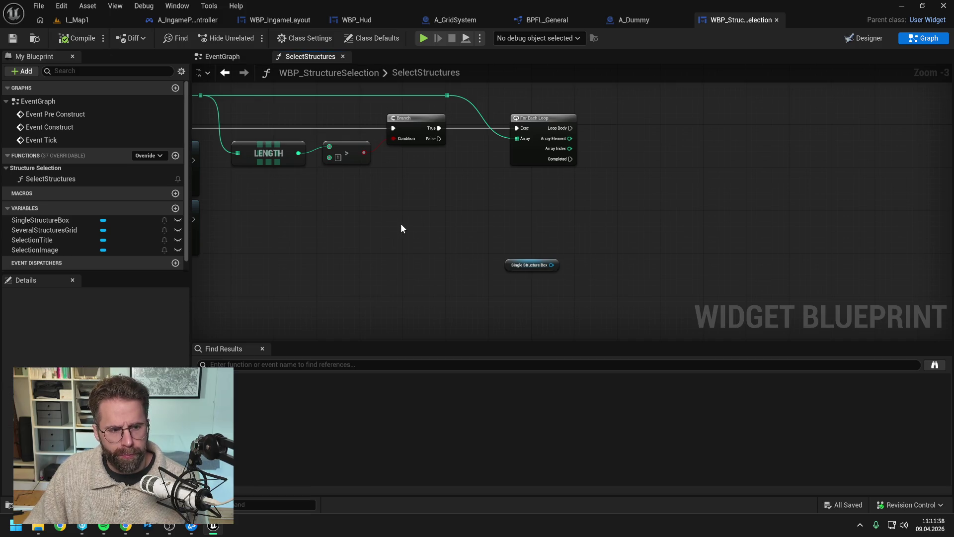
left_click_drag(538, 270, 484, 265)
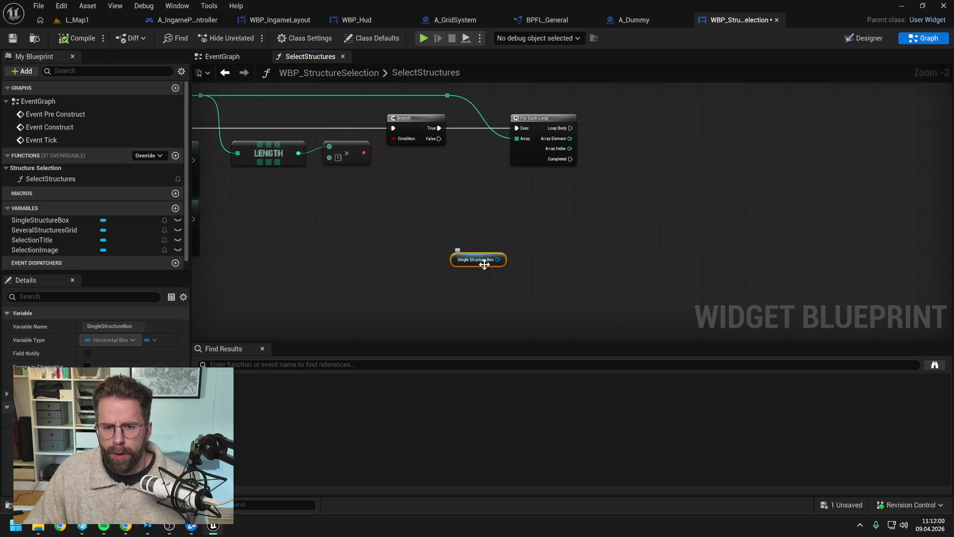
left_click(520, 280)
key("ctrl+s")
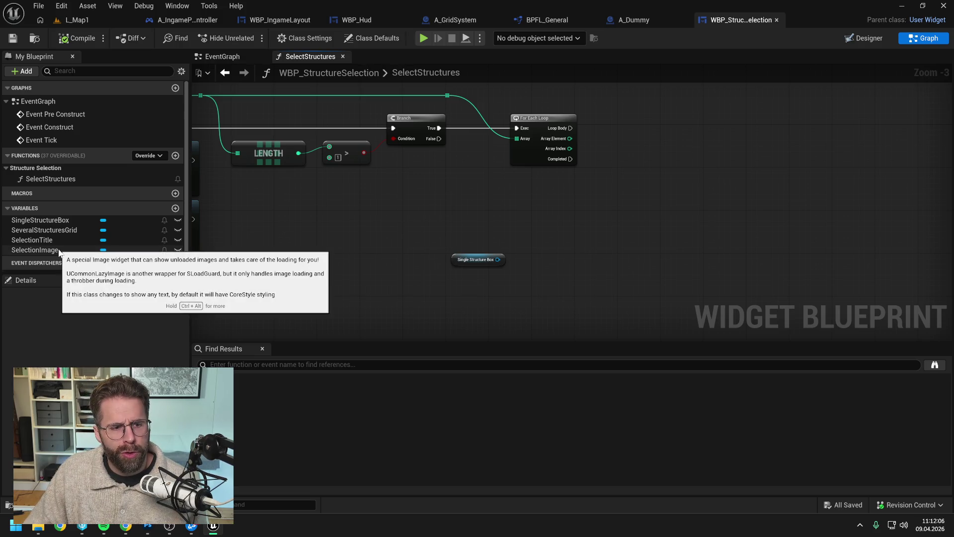
Add a Selection Image getter feeding Set Brush from Lazy Texture, save, then add a Selection Title getter.
mouse_move(58, 248)
left_mouse_down()
mouse_move(512, 236)
mouse_move(564, 247)
left_mouse_up()
left_click(539, 251)
type("set image")
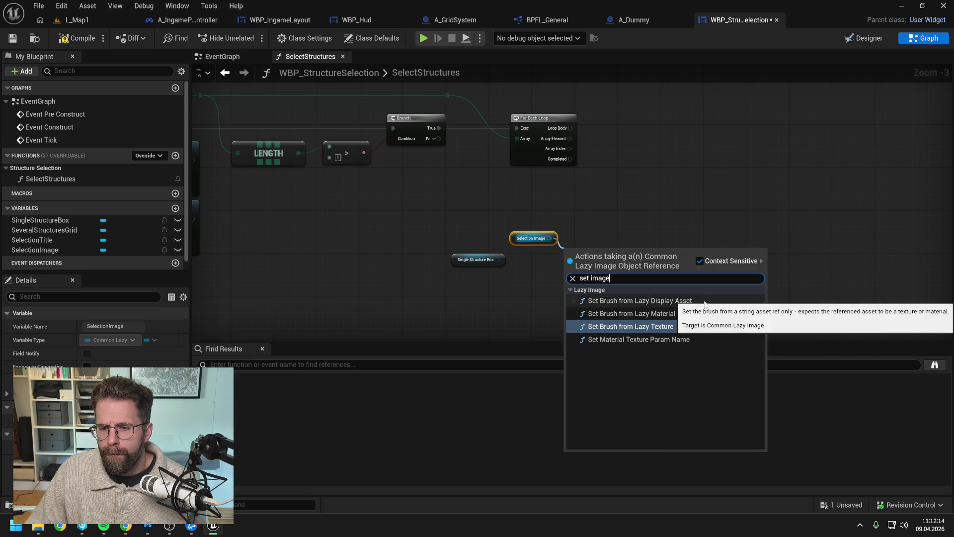
left_click(668, 326)
mouse_move(596, 252)
left_mouse_down()
mouse_move(618, 231)
mouse_move(572, 199)
left_mouse_up()
left_click(619, 202)
key("ctrl+s")
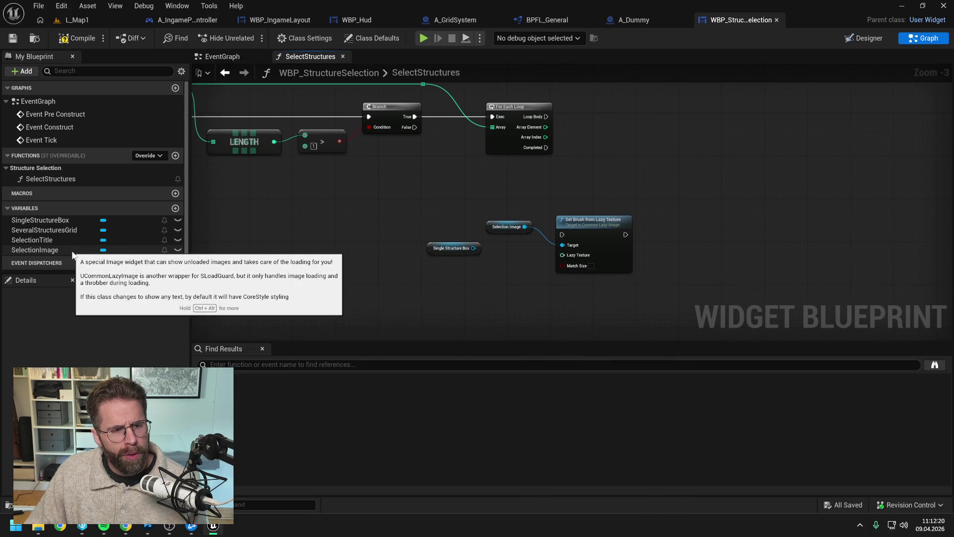
mouse_move(54, 239)
left_mouse_down()
mouse_move(734, 228)
mouse_move(685, 231)
left_mouse_up()
left_click(698, 244)
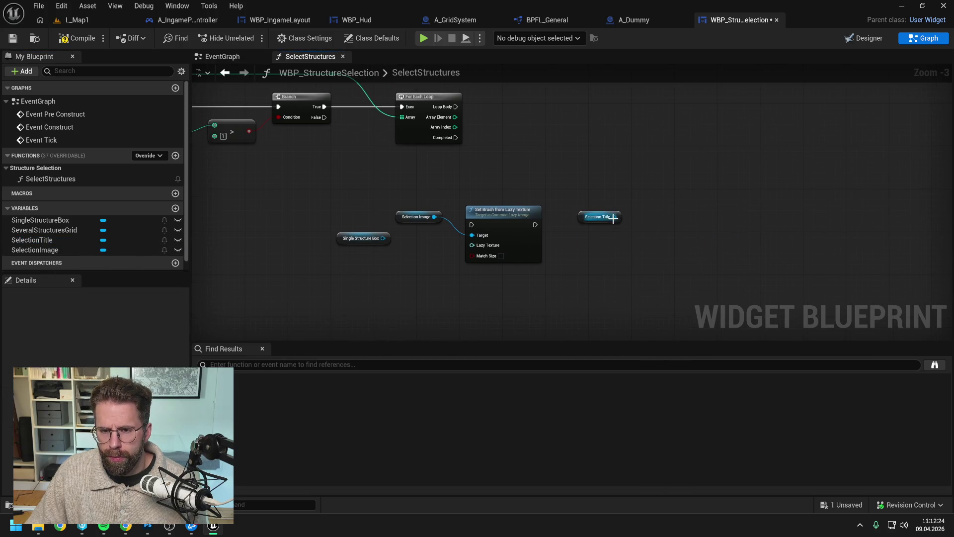
Add a SetText (Text) node on the Selection Title getter and save.
left_click_drag(614, 217, 646, 229)
type("set ")
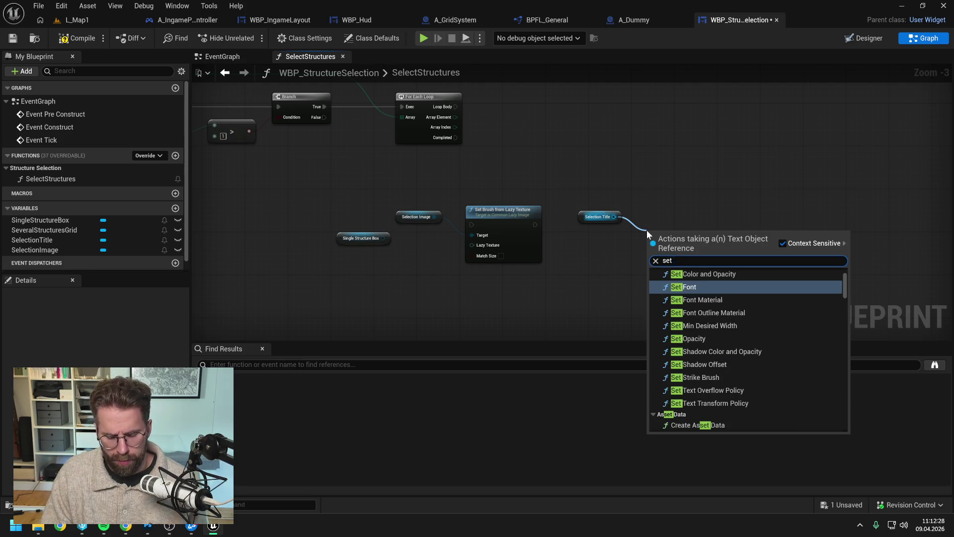
type("text")
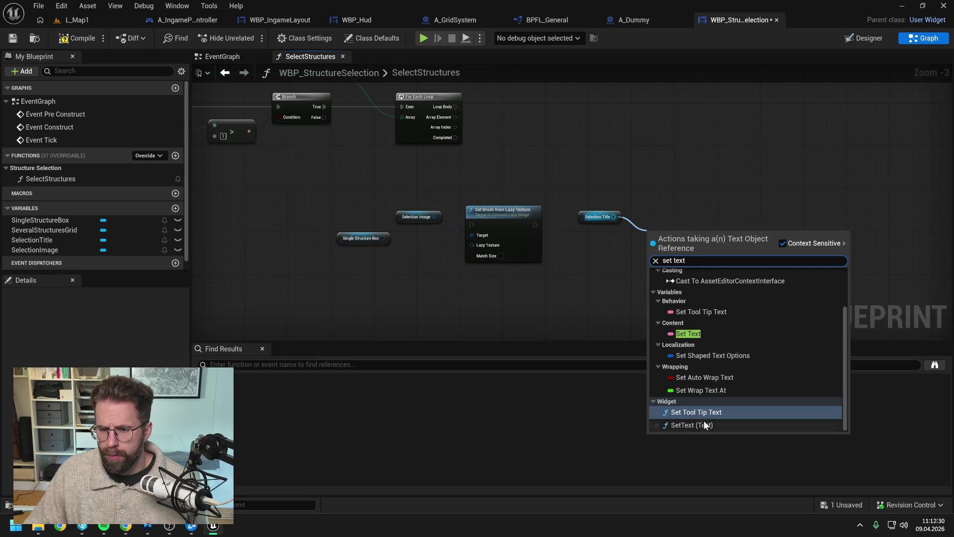
left_click(703, 423)
left_click_drag(667, 241, 663, 224)
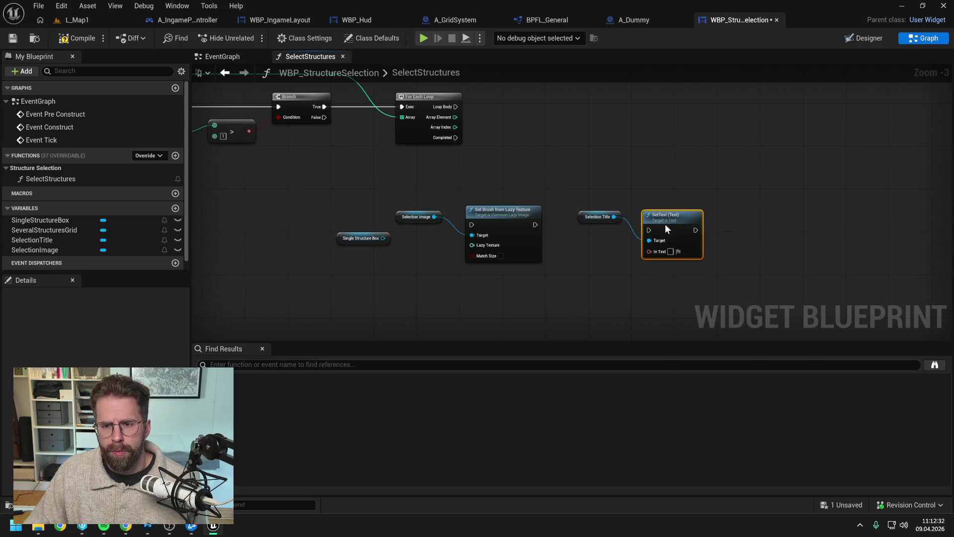
left_click_drag(415, 223, 425, 216)
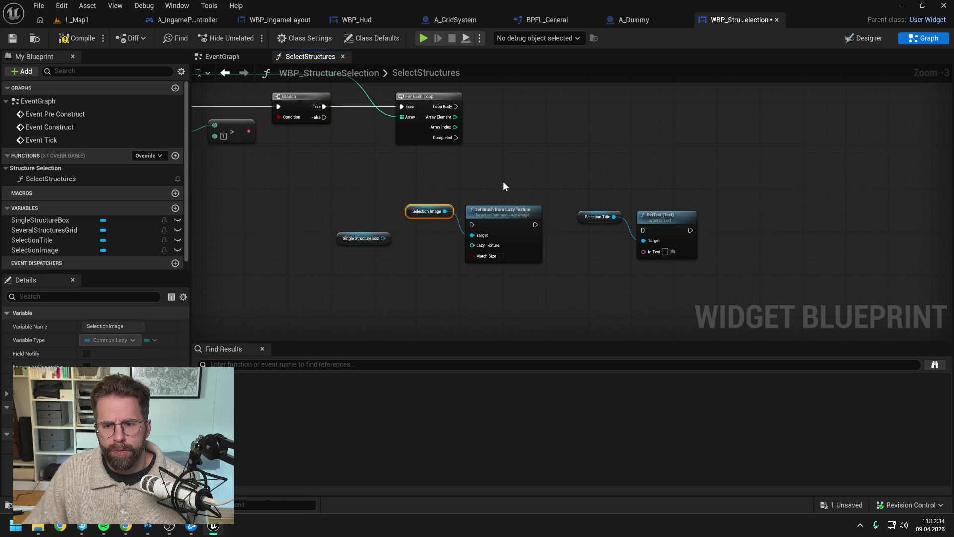
left_click_drag(503, 181, 596, 195)
key("ctrl+s")
left_click_drag(520, 294, 495, 275)
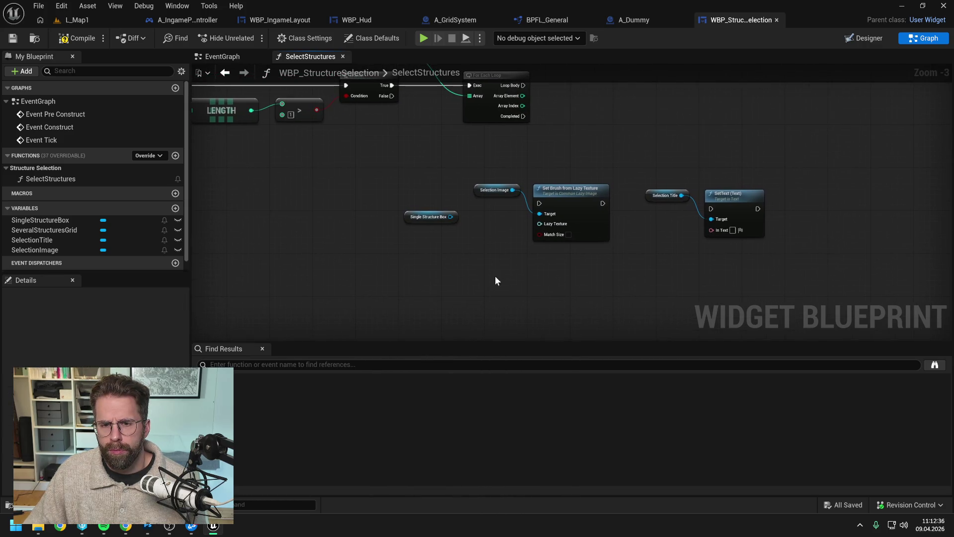
Add a Sequence node, move the Single Structure Box getter past SetText, and align title nodes with Set Brush.
right_click(470, 279)
type("sequen")
key("Return")
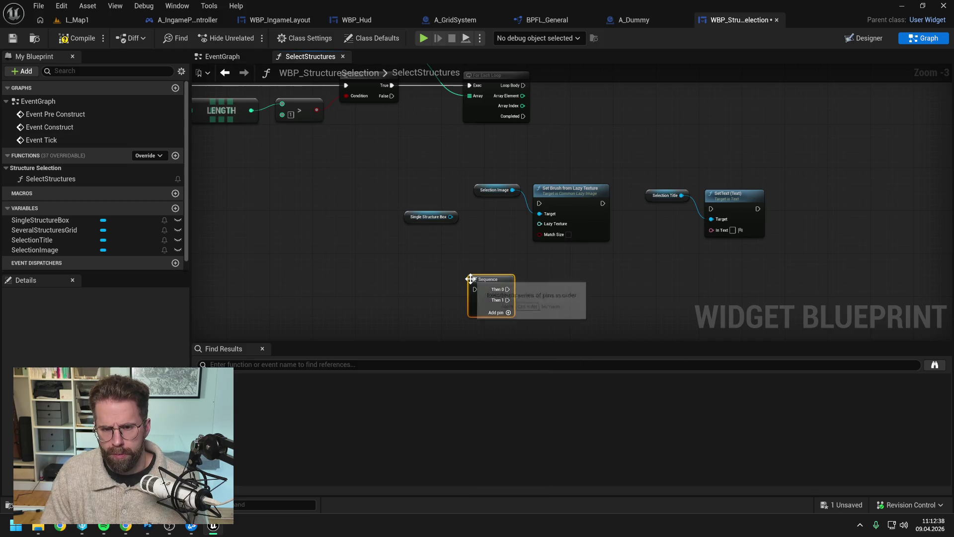
left_click_drag(443, 201, 457, 218)
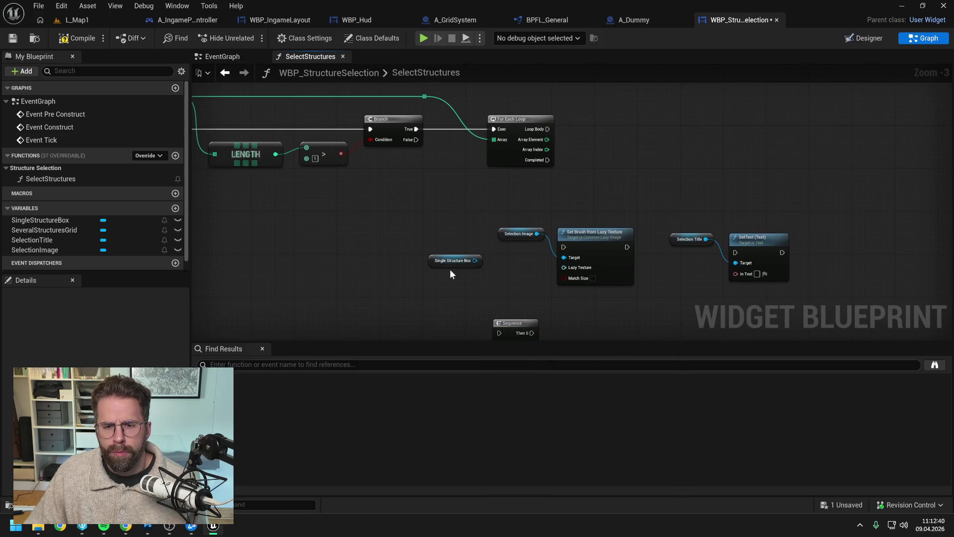
left_click_drag(452, 265, 854, 246)
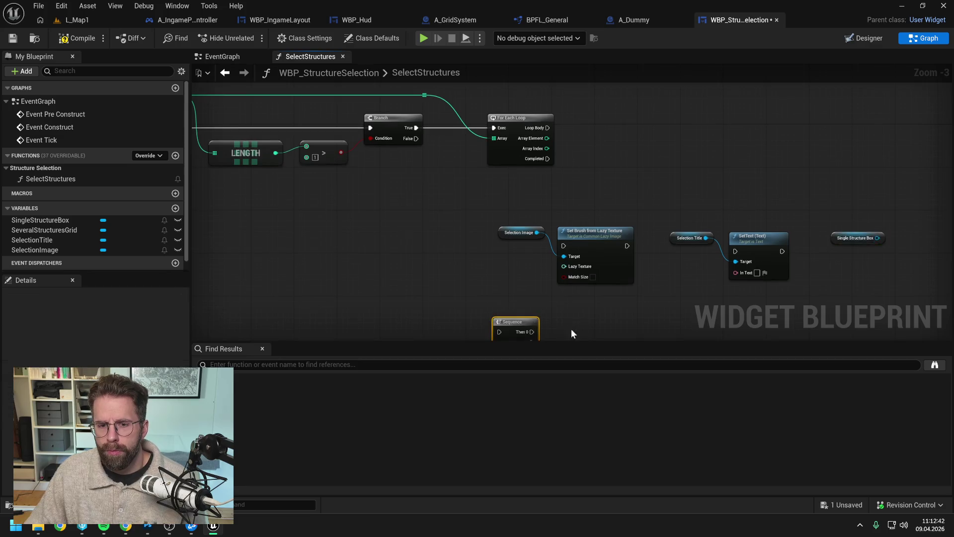
left_click_drag(571, 329, 485, 301)
left_click_drag(524, 212, 624, 214)
left_click(696, 249)
Add Set Visibility on Single Structure Box set to Not Hit-Testable (Self Only).
left_click_drag(708, 230, 763, 235)
type("set vis")
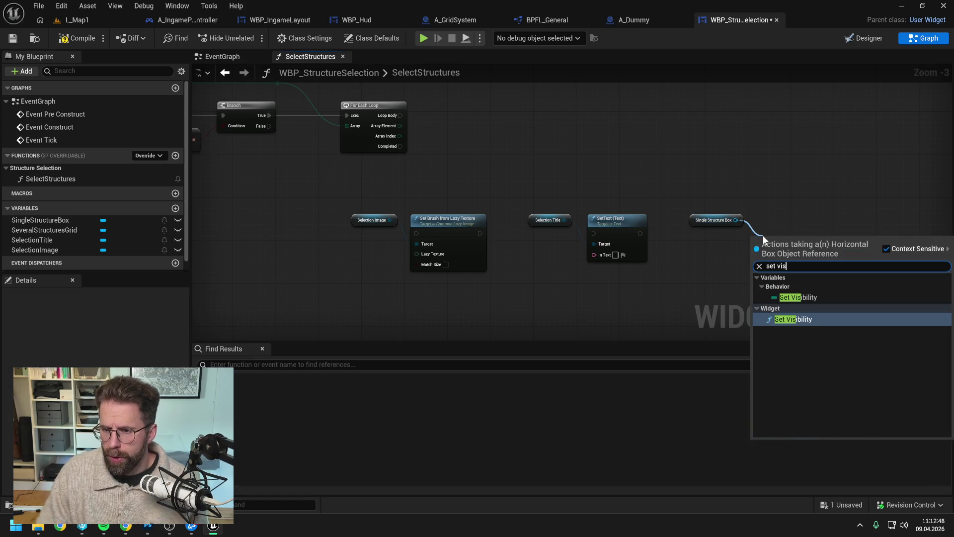
left_click(798, 323)
left_click(796, 282)
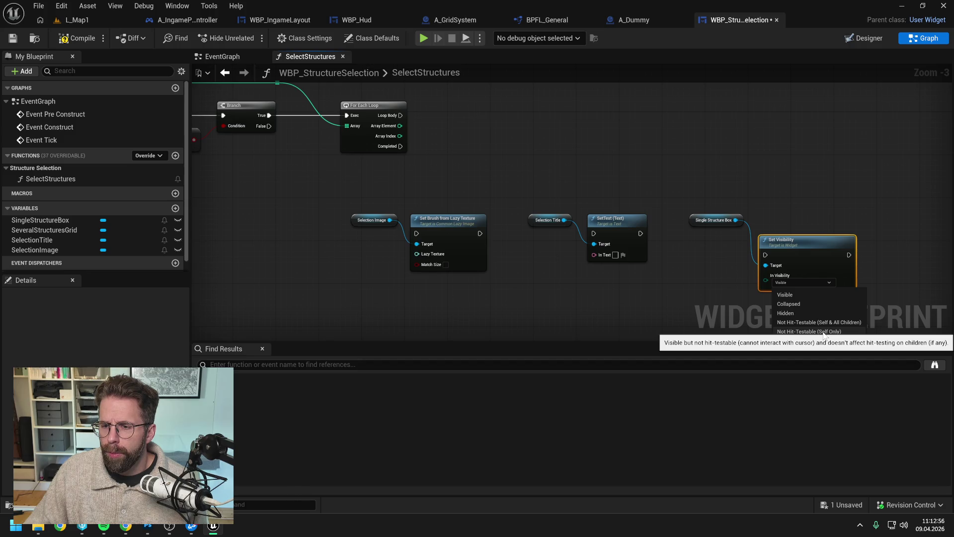
left_click(824, 331)
left_click_drag(809, 253, 803, 230)
left_click(684, 246)
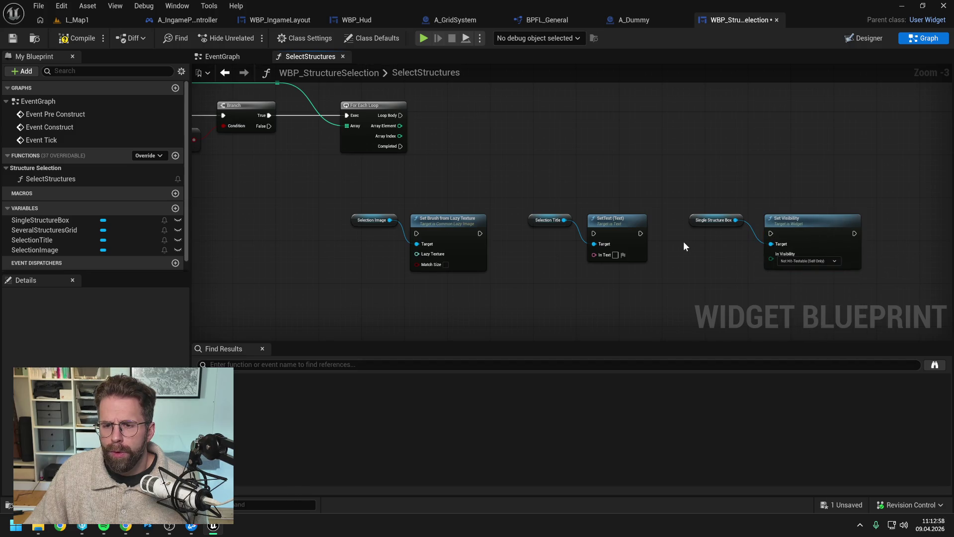
Chain execution Set Brush → SetText → Set Visibility, shift the four nodes right, and save.
left_click_drag(639, 233, 771, 233)
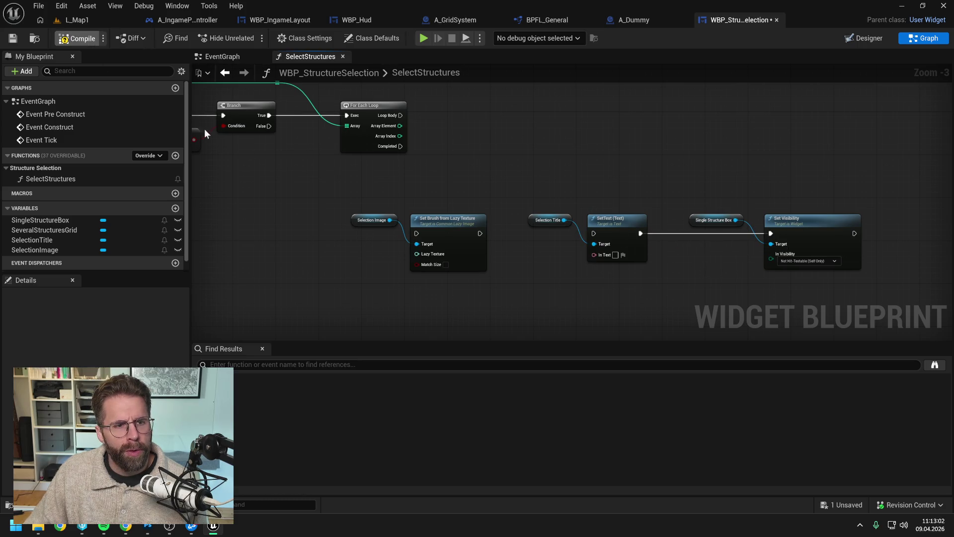
key("ctrl+s")
left_click_drag(480, 233, 593, 233)
left_click_drag(805, 229, 789, 228)
left_click_drag(730, 186, 526, 263)
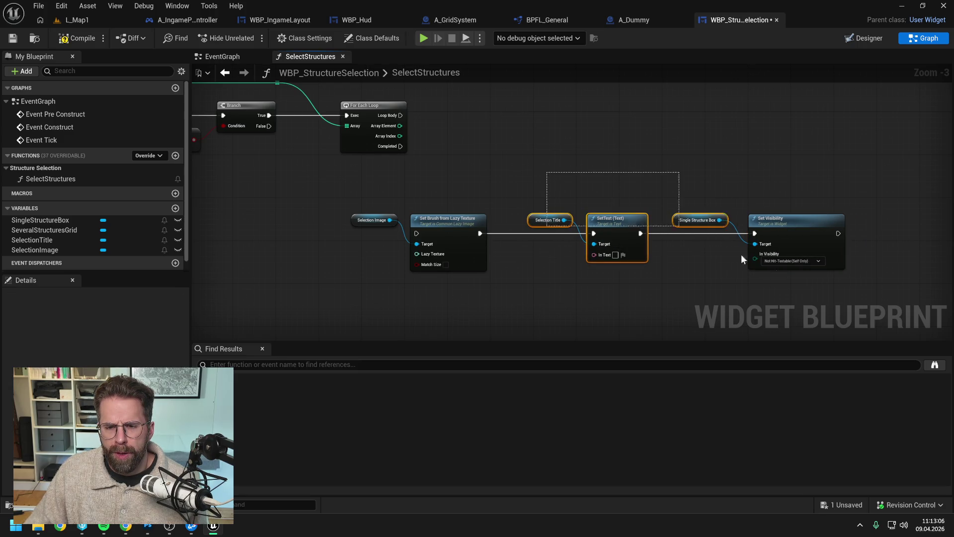
left_click(775, 219, "ctrl")
left_click_drag(609, 219, 695, 219)
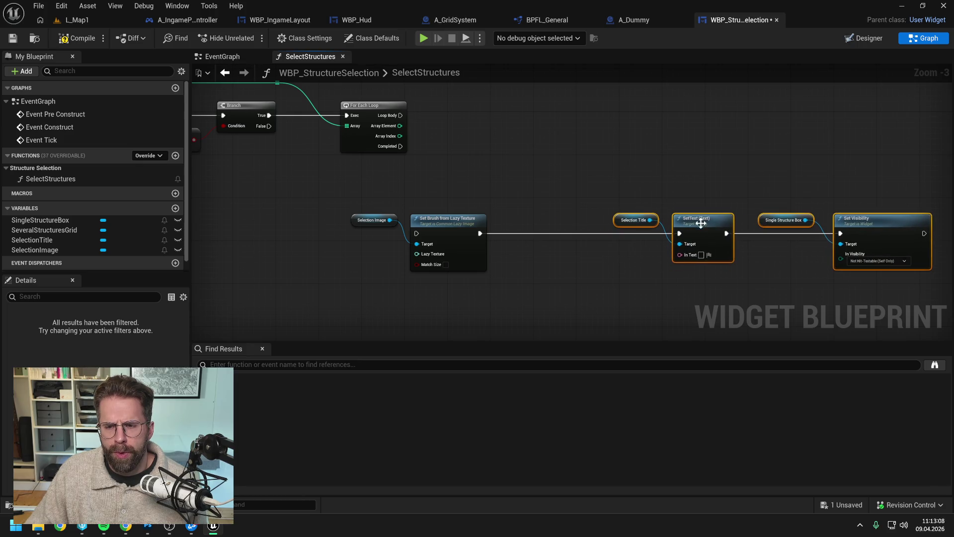
left_click(596, 174)
key("ctrl+s")
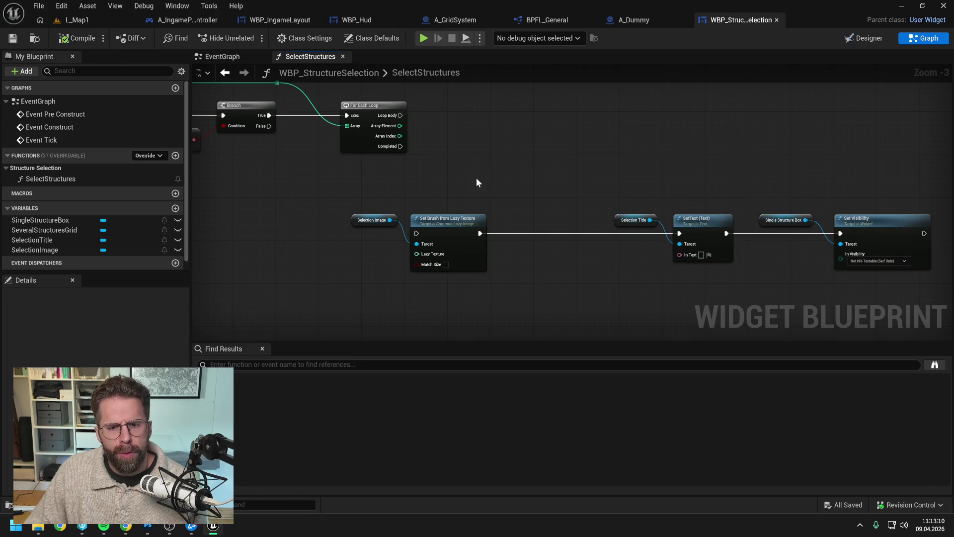
mouse_move(476, 177)
left_mouse_down()
mouse_move(815, 207)
mouse_move(749, 196)
mouse_move(624, 240)
left_mouse_up()
right_click(624, 240)
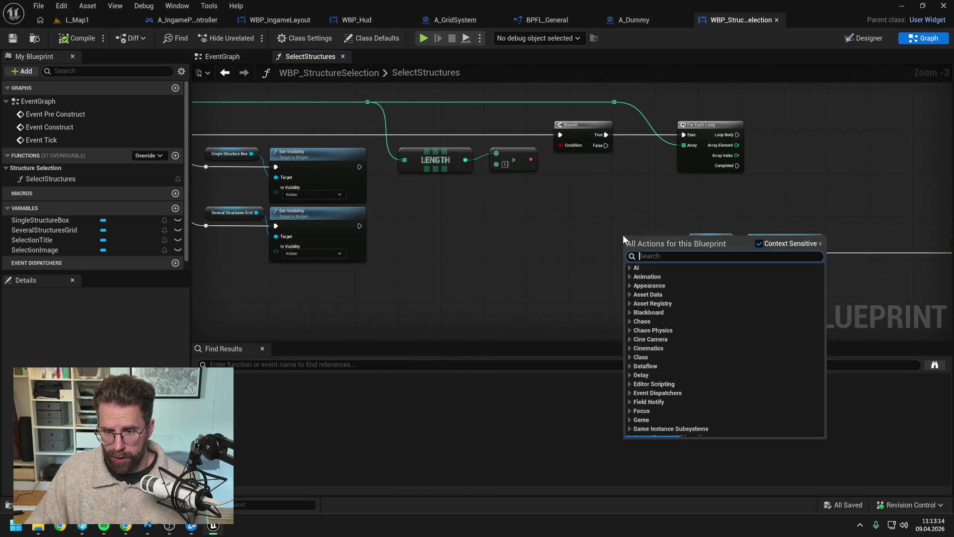
type("get struc")
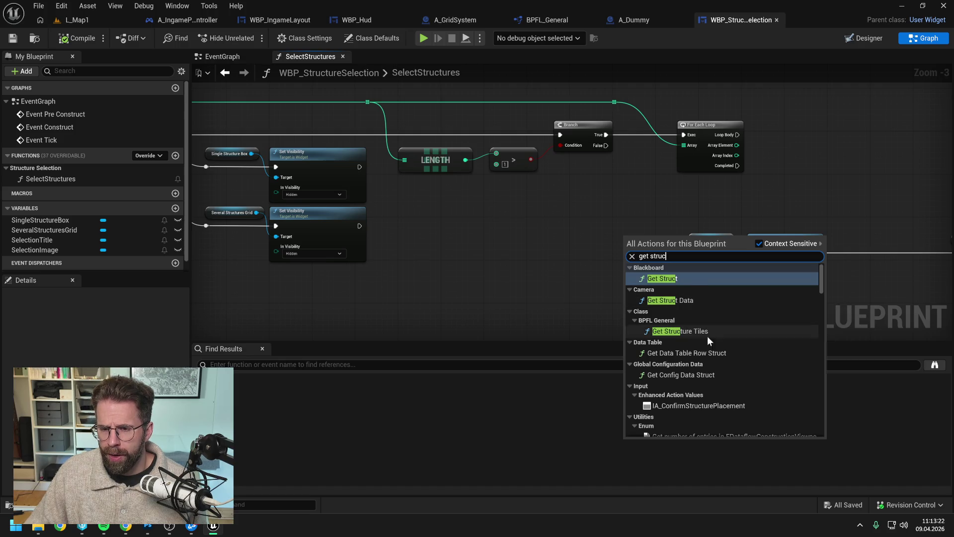
scroll(709, 324, "down", 4)
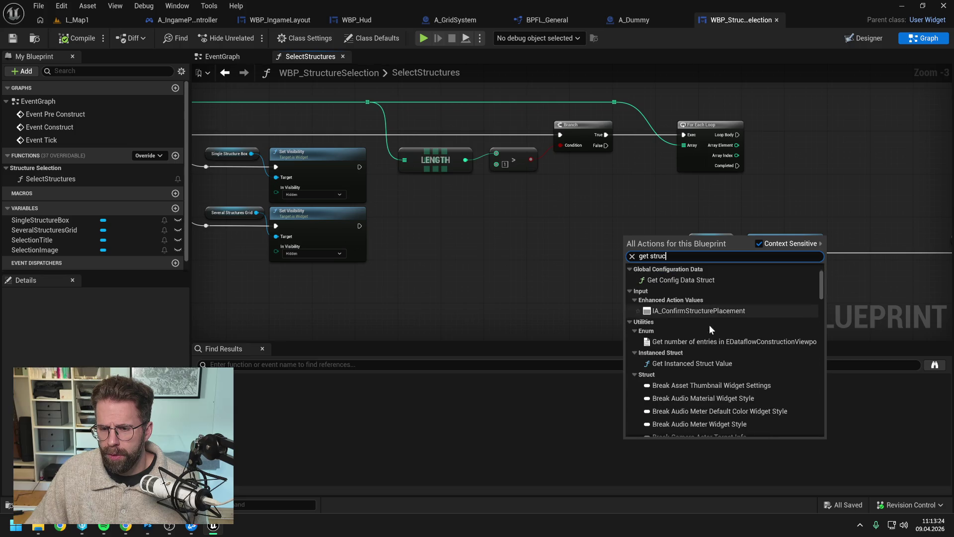
scroll(709, 324, "up", 2)
key("ctrl+shift+Left")
key("ctrl+shift+Left")
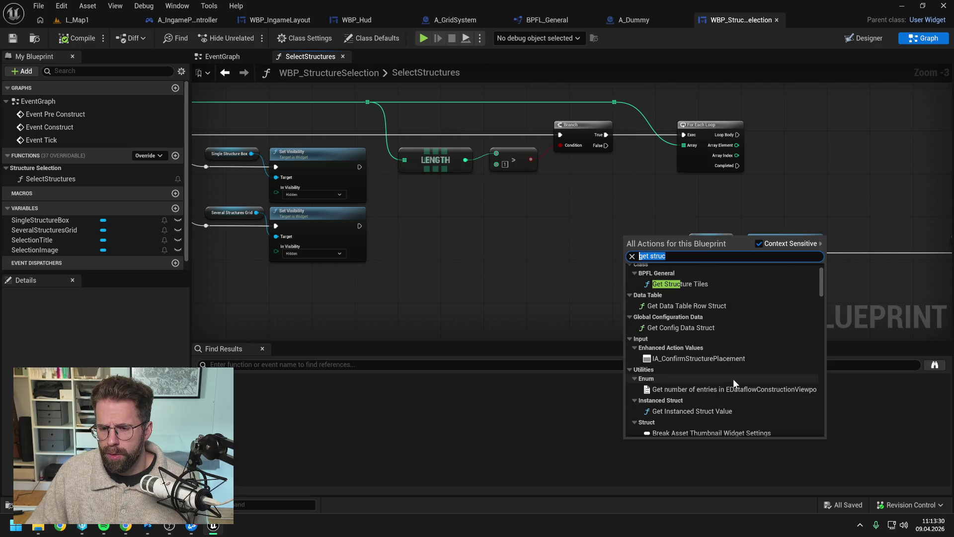
scroll(733, 376, "down", 5)
scroll(734, 373, "up", 7)
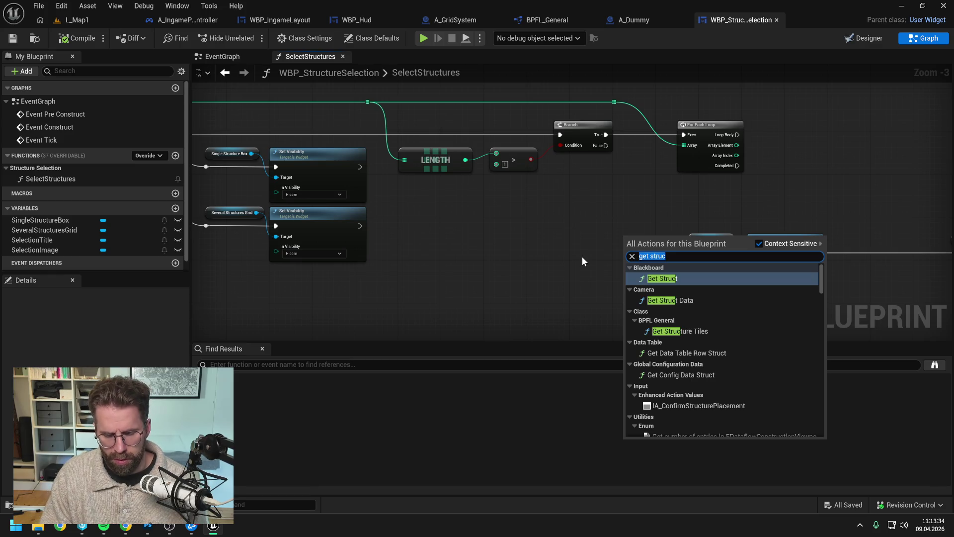
type("data str")
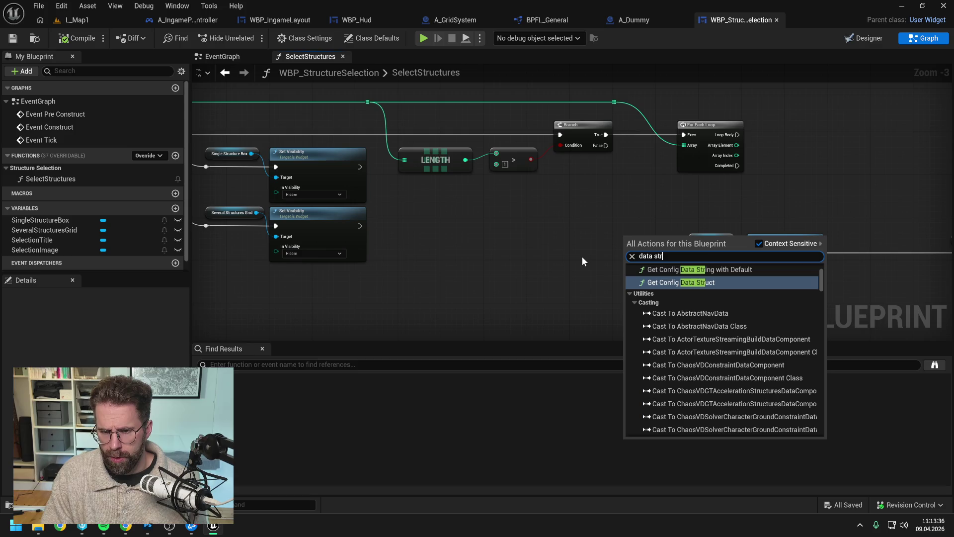
type("ucture")
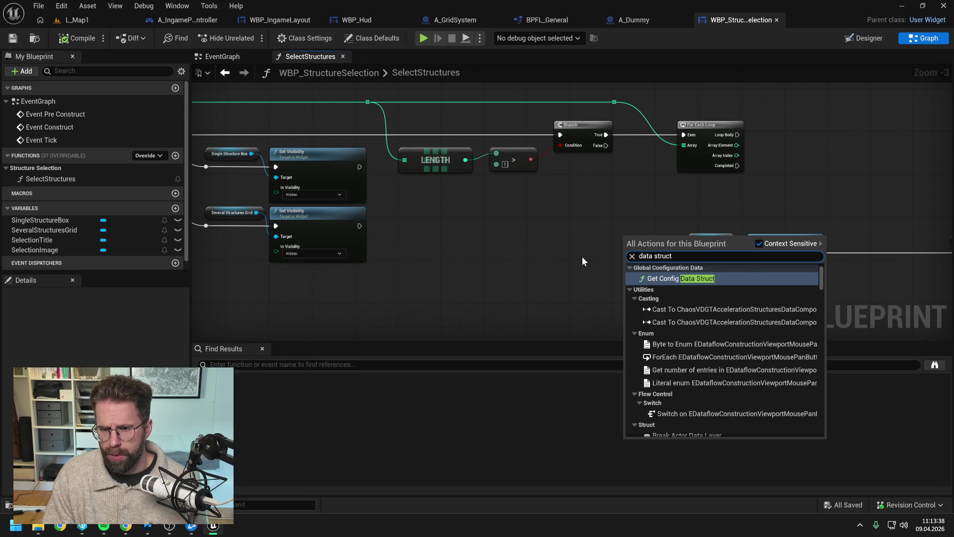
left_click_drag(570, 255, 523, 237)
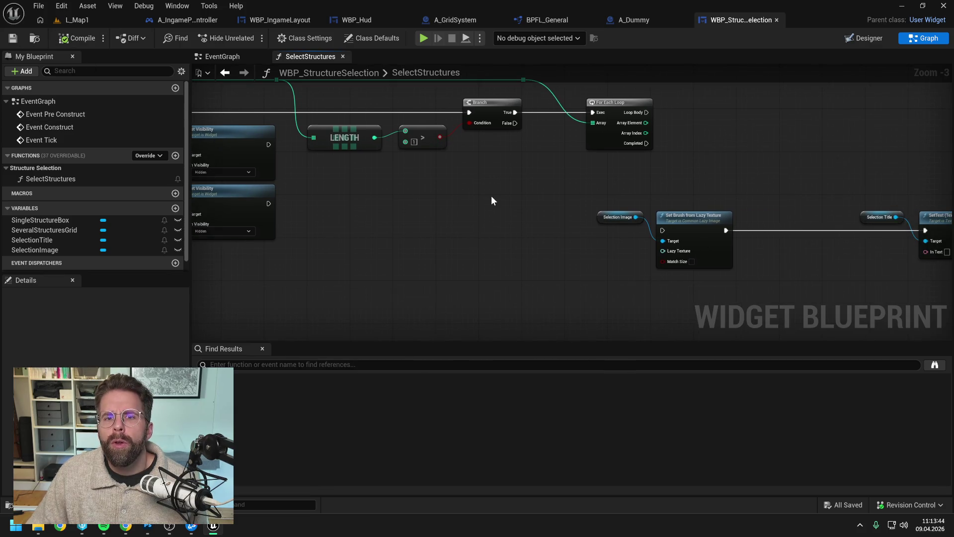
After glancing at A_GridSystem's functions, open A_StructureController from the 'struc' asset search.
left_click(463, 18)
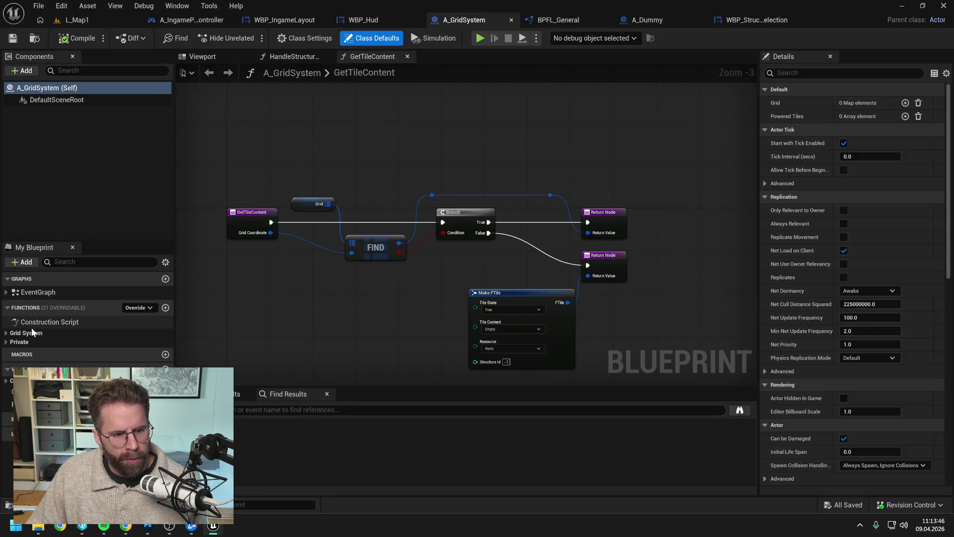
left_click(5, 334)
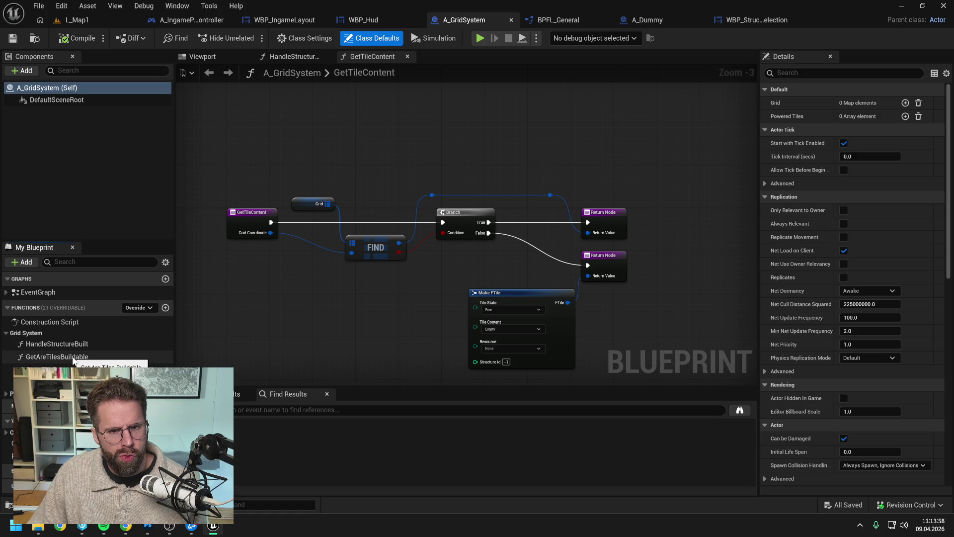
key("ctrl+space")
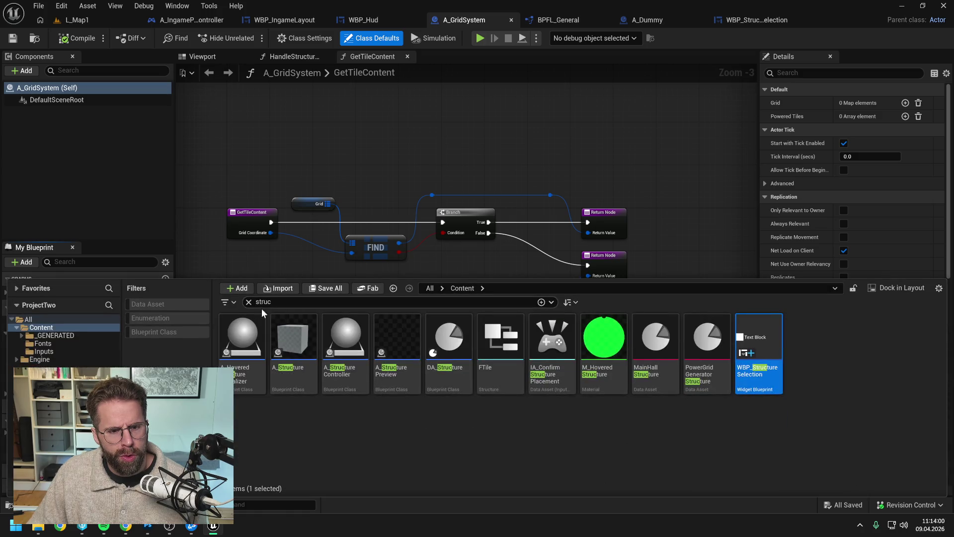
left_click(318, 422)
double_click(346, 380)
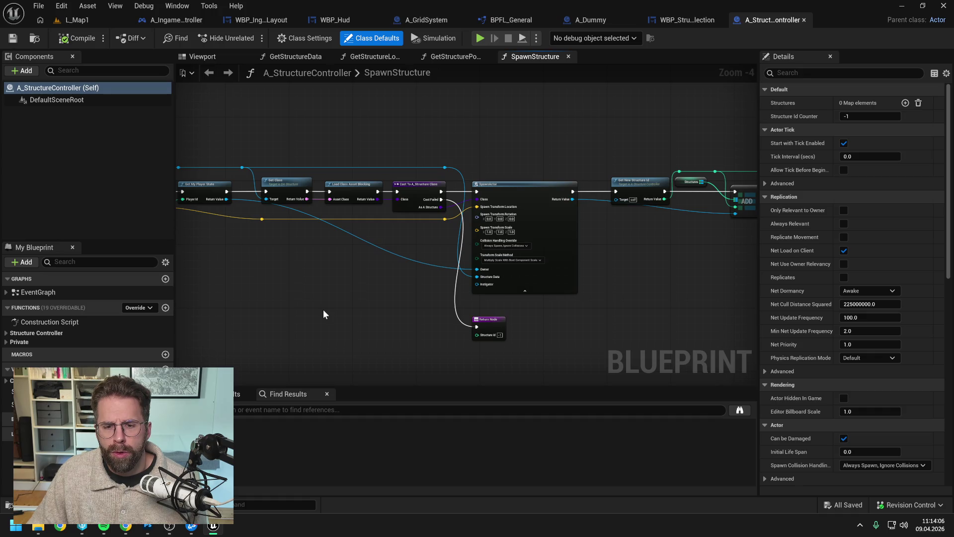
Open A_StructureController's GetStructureData graph, inspect its entry node's actions, then clear the asset search.
left_click(7, 333)
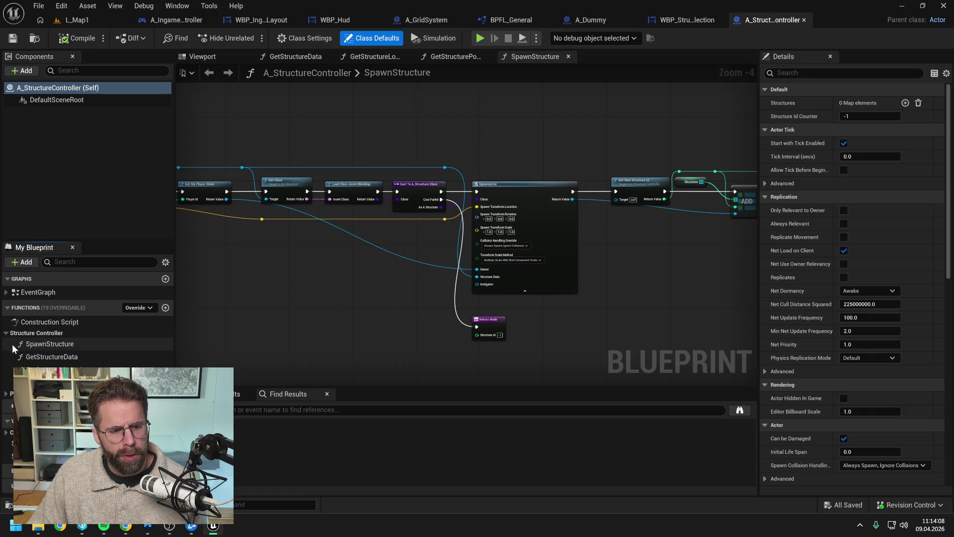
double_click(51, 357)
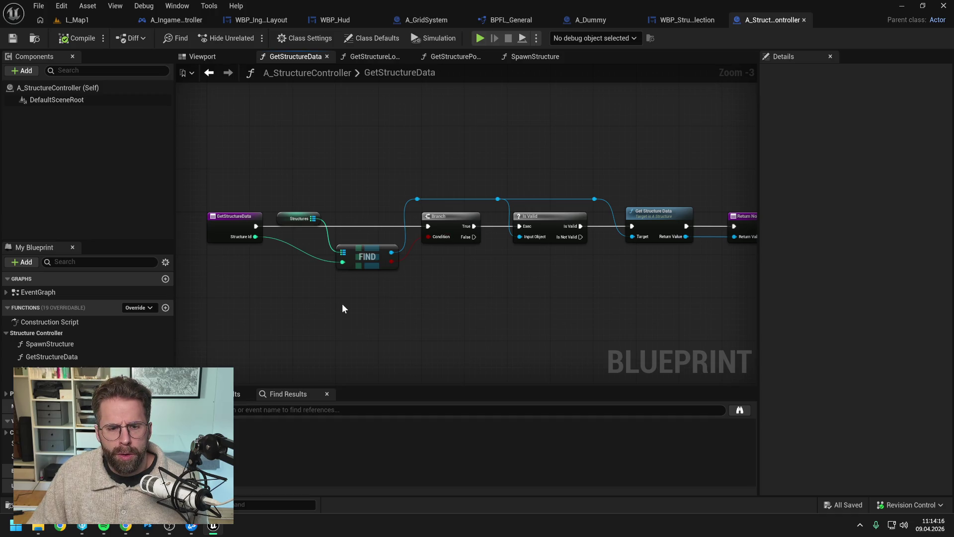
left_click(231, 219)
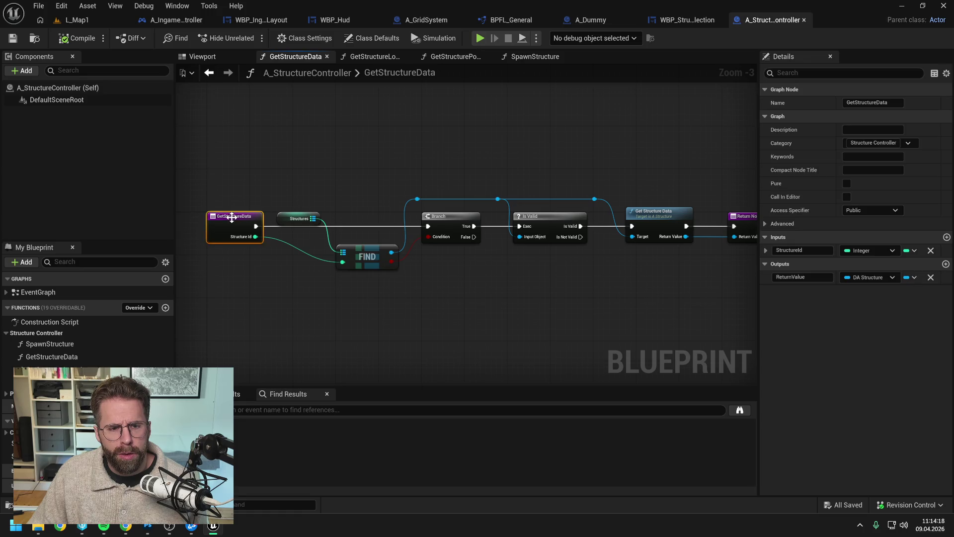
right_click(229, 219)
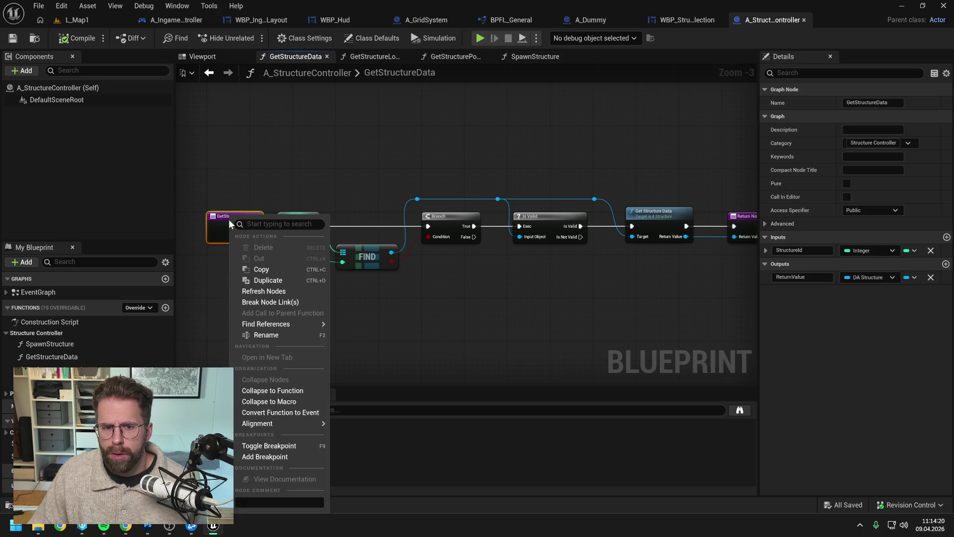
mouse_move(284, 323)
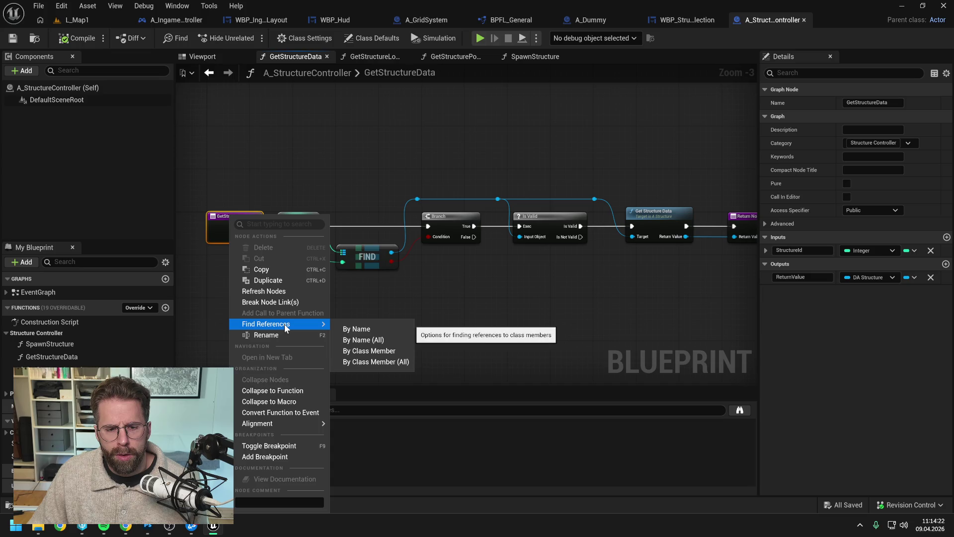
left_click(414, 306)
left_click(30, 504)
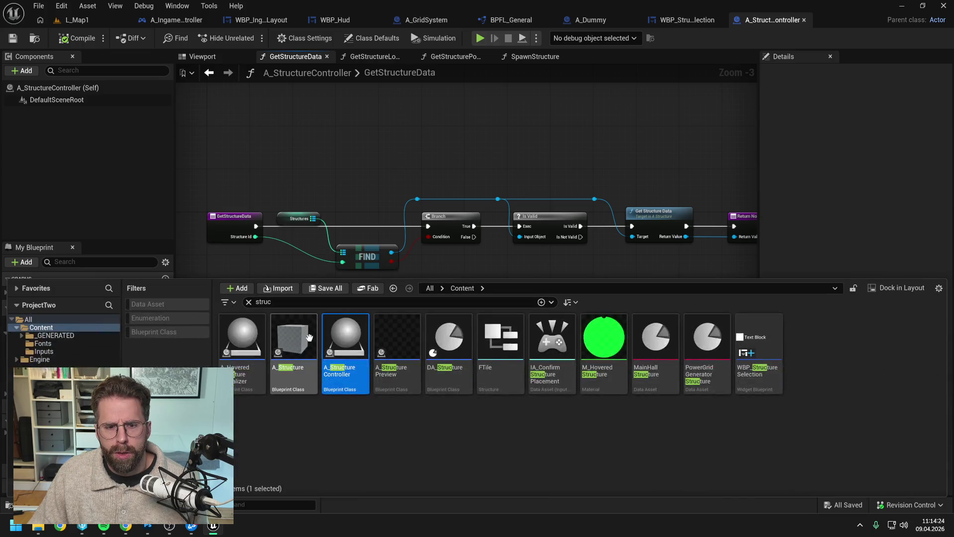
key("ctrl+a")
Search the Content Drawer for 'game mode' and open A_IngameGameMode.
type("g")
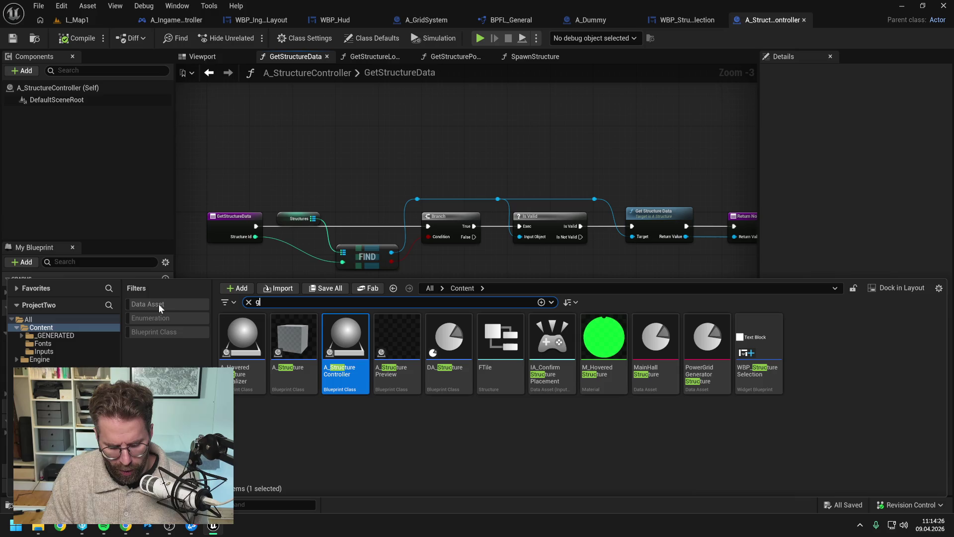
type("ame mode")
left_click(368, 431)
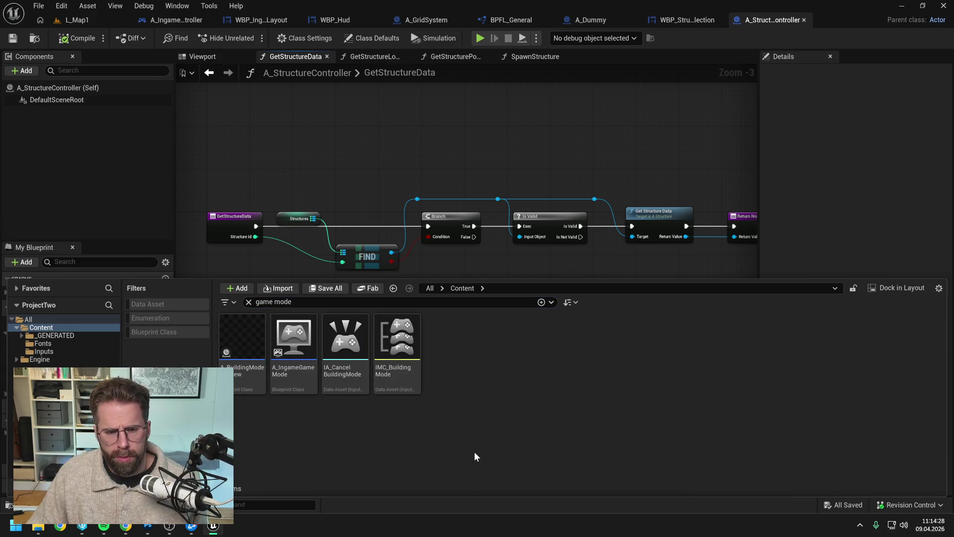
double_click(293, 376)
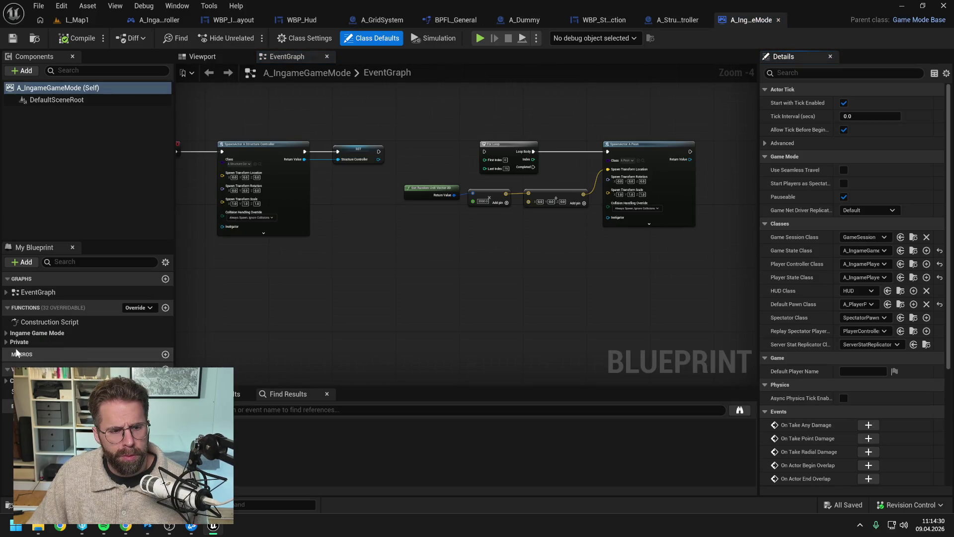
Review A_IngameGameMode's GetStructureData graph, then return to BPFL_General.
left_click(6, 333)
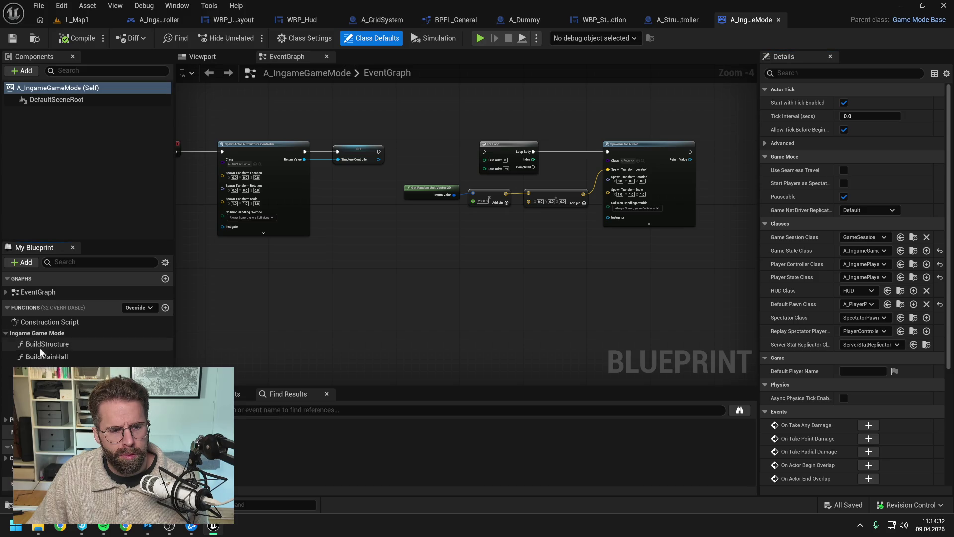
left_click(7, 419)
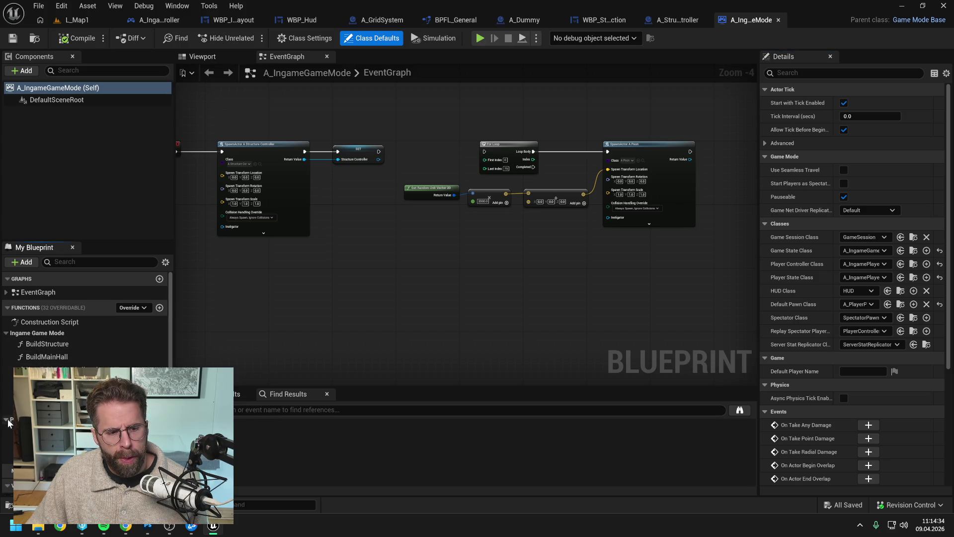
scroll(84, 318, "down", 2)
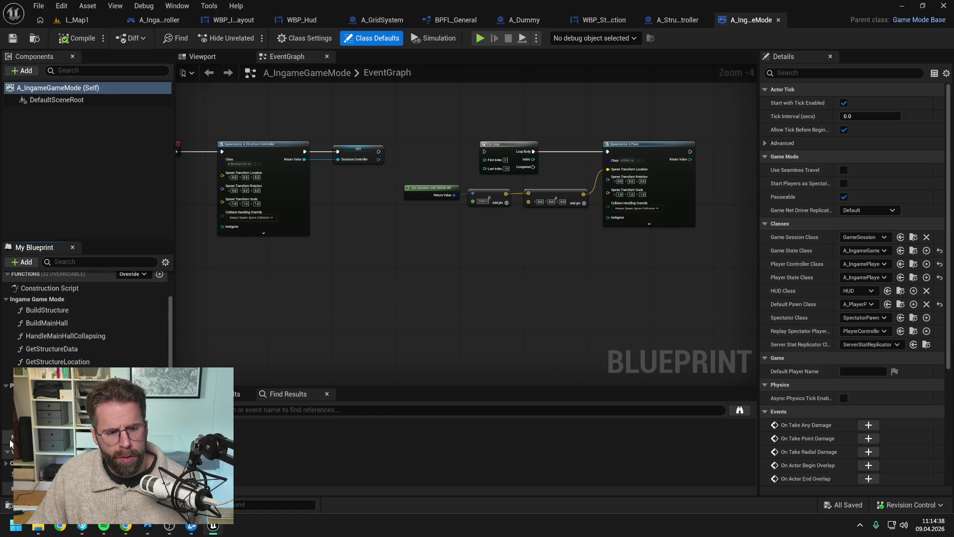
left_click(73, 350)
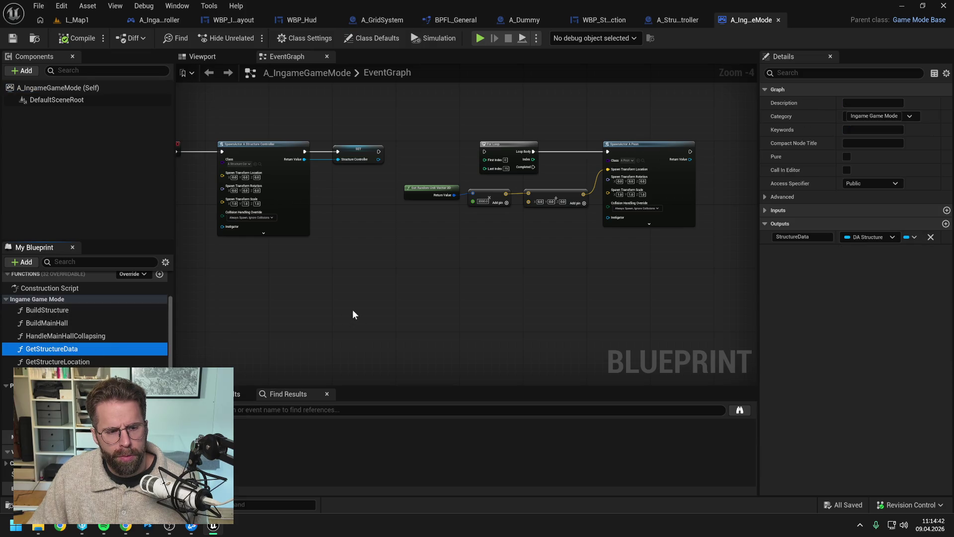
double_click(78, 350)
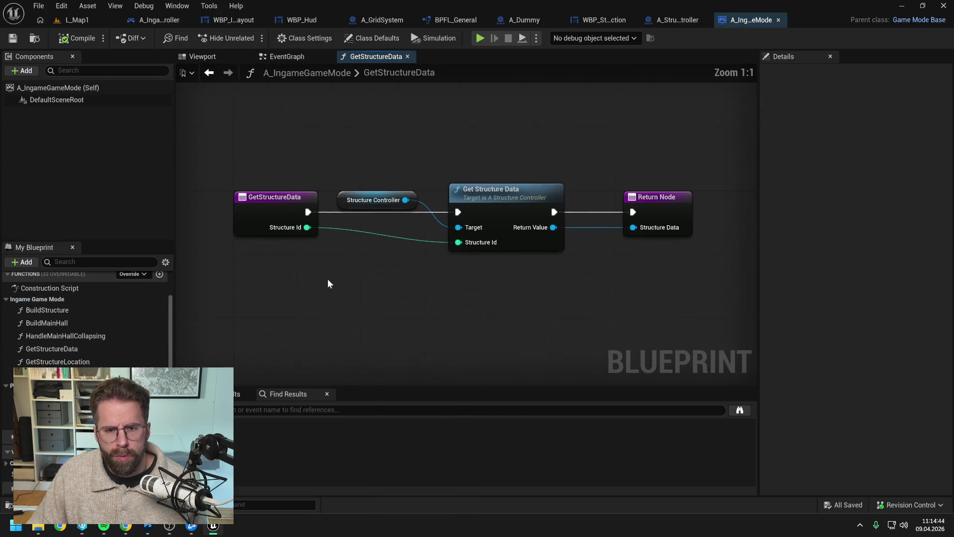
scroll(365, 276, "down", 1)
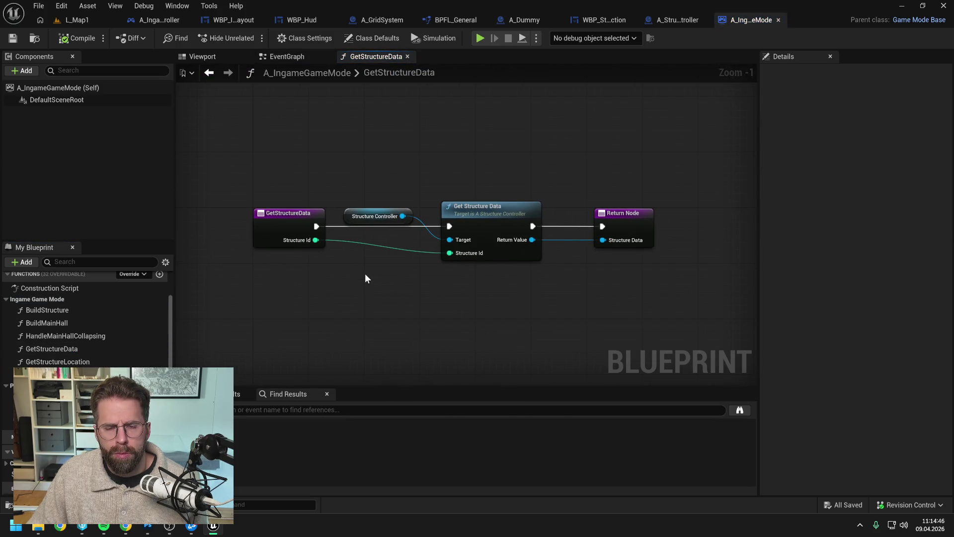
left_click(450, 19)
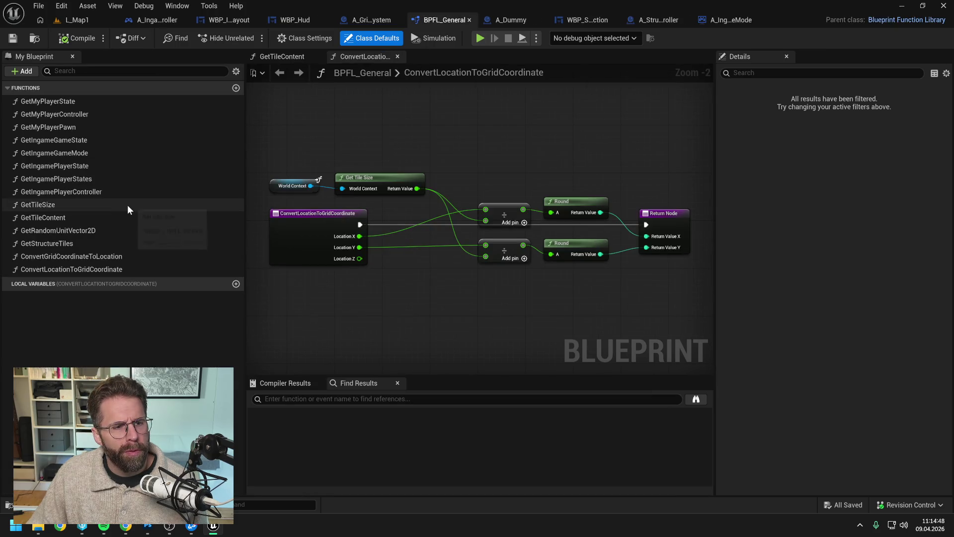
Add a GetStructureData function to BPFL_General, placed right after GetStructureTiles.
left_click(236, 88)
type("G")
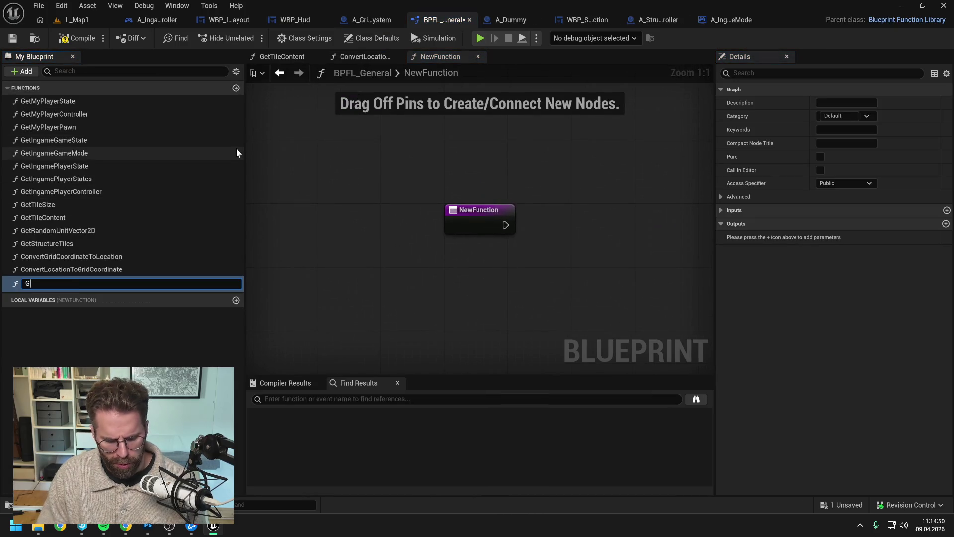
type("etStruc")
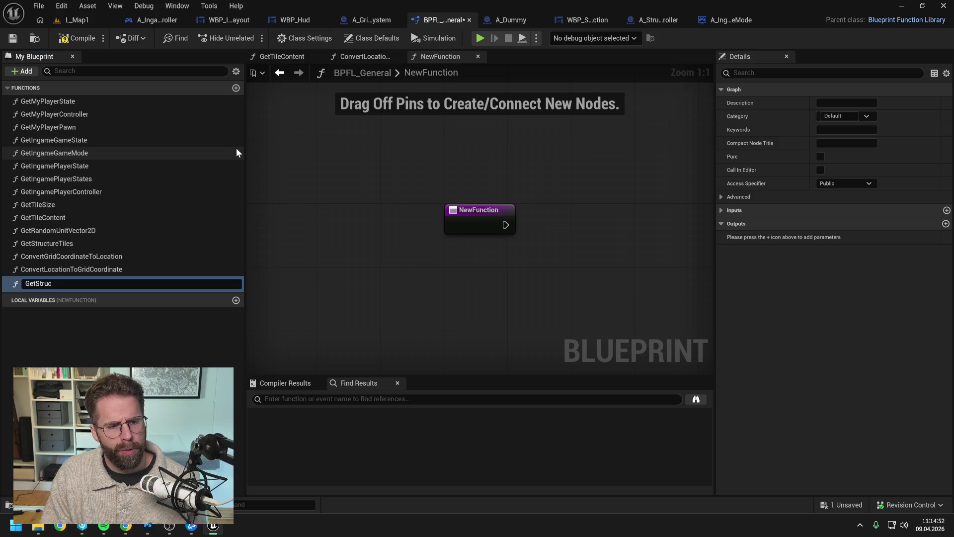
type("tureData")
key("Return")
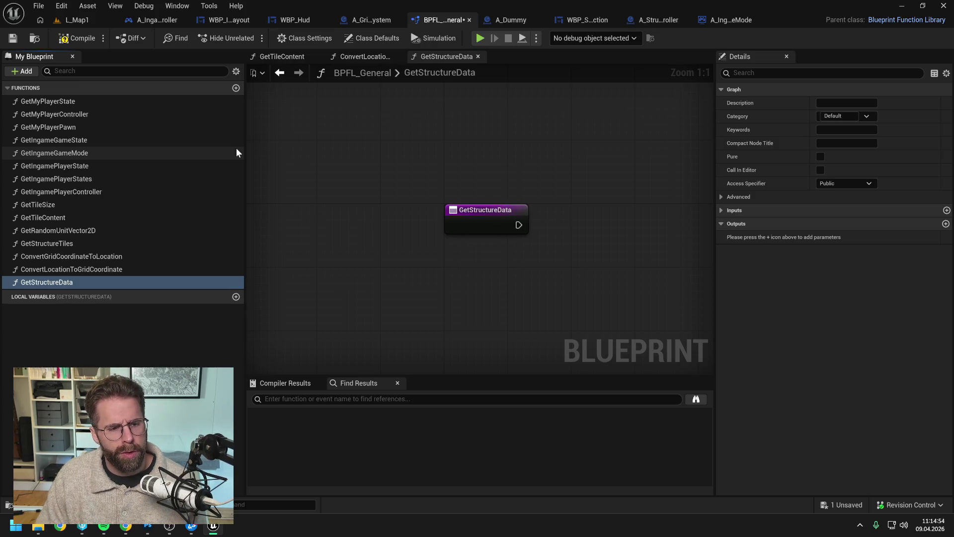
key("ctrl+s")
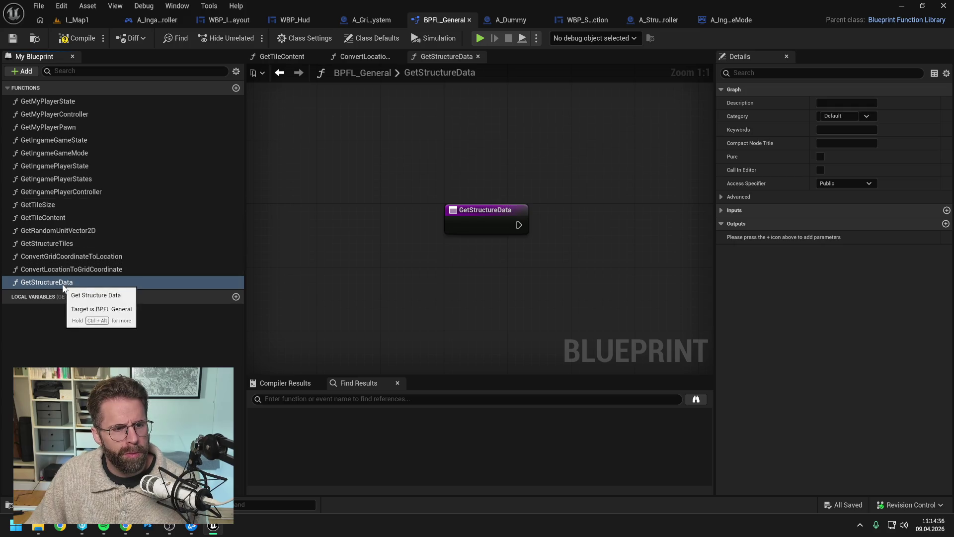
left_click_drag(62, 286, 65, 256)
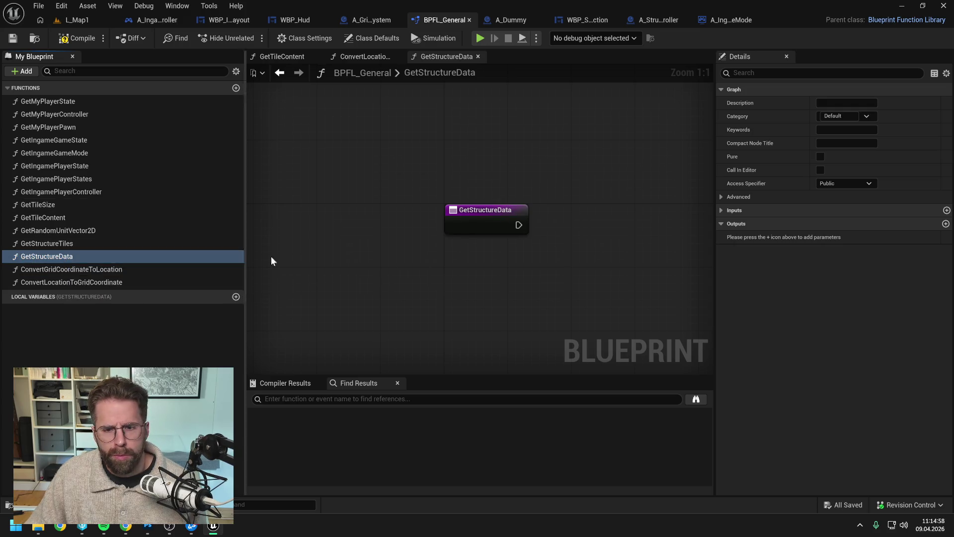
Give GetStructureData an Integer input named StructureId and save.
left_click(470, 225)
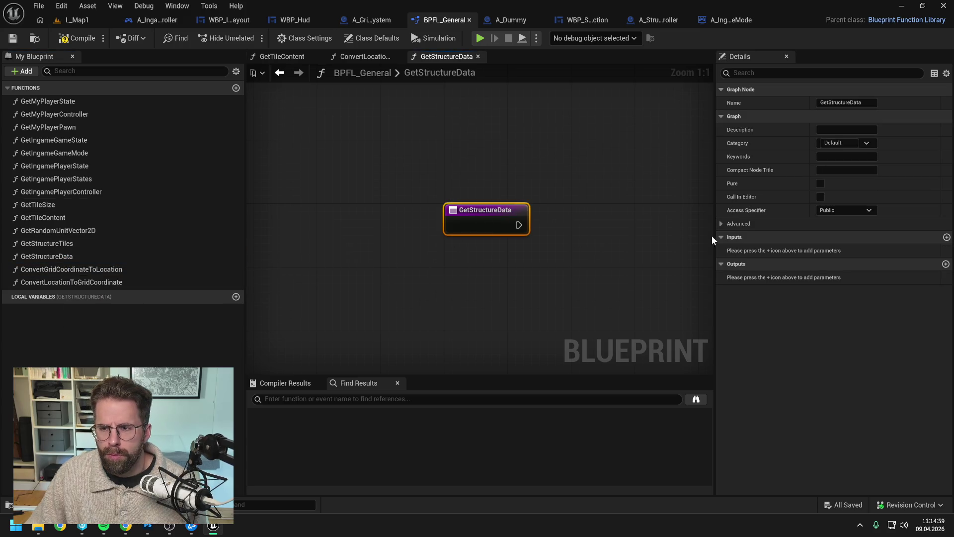
left_click(945, 237)
left_click(847, 251)
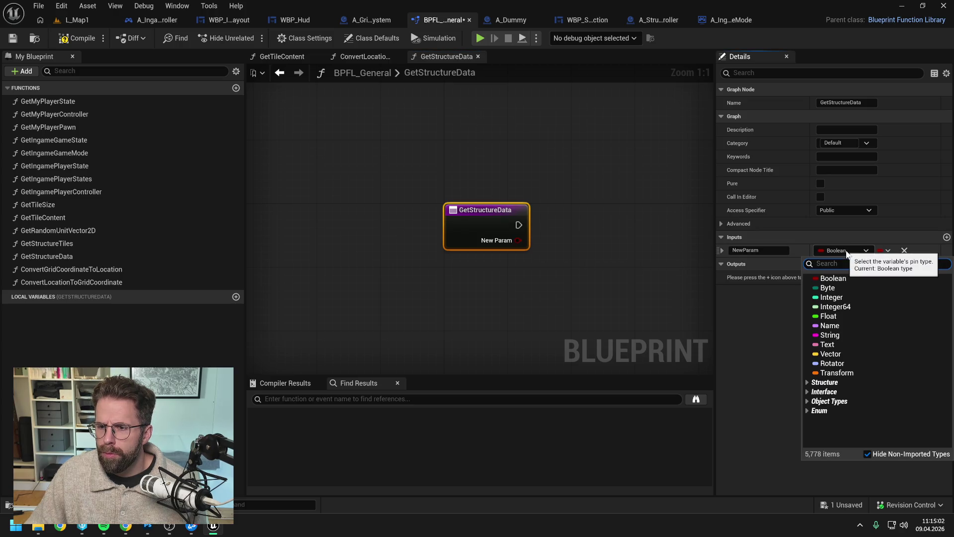
left_click(832, 298)
type("StructureId")
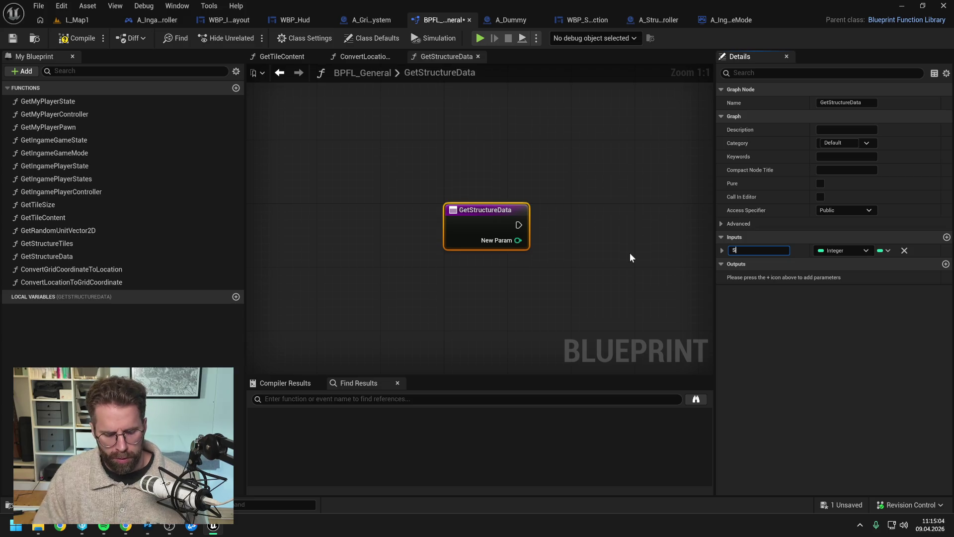
key("Return")
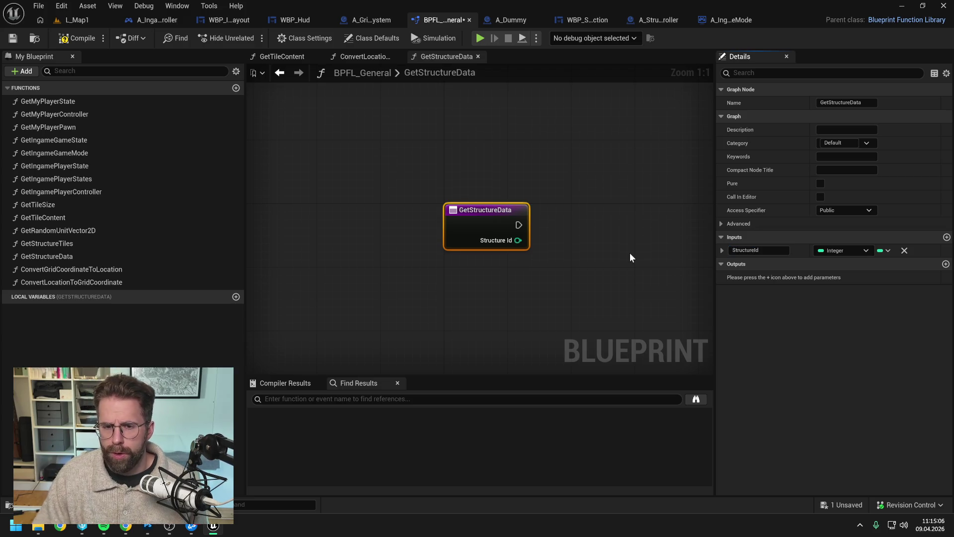
key("ctrl+s")
Place a Return Node on the GetStructureData graph.
left_click_drag(624, 252, 530, 240)
right_click(545, 233)
type("return")
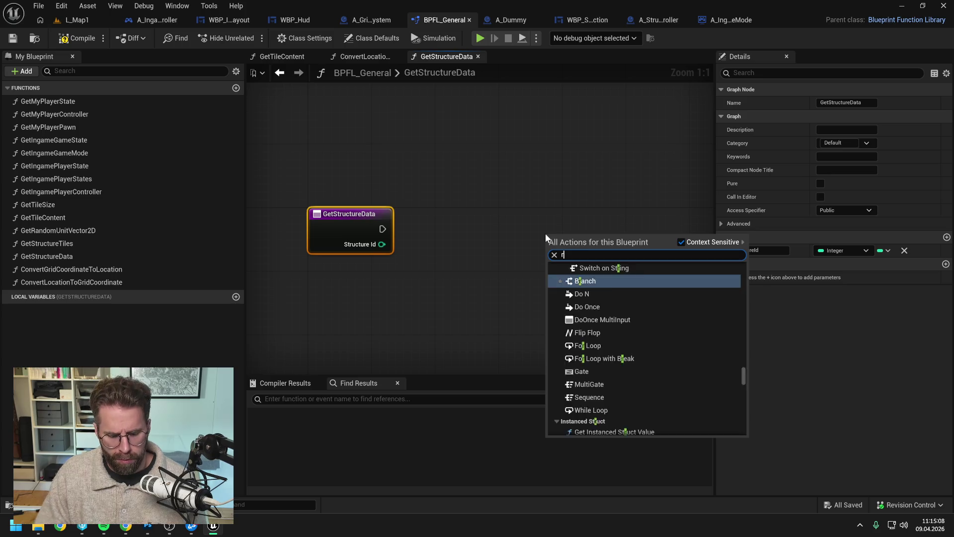
key("Return")
left_click_drag(575, 227, 583, 211)
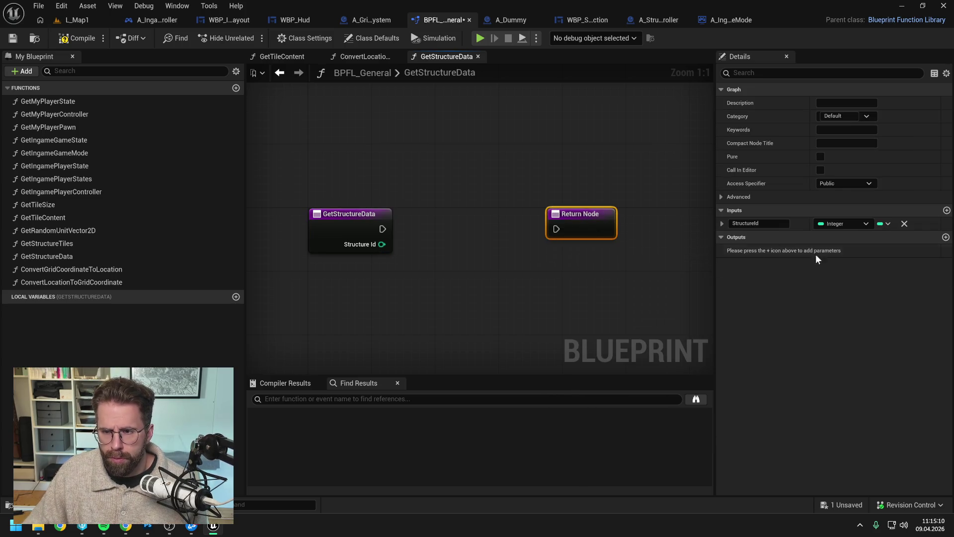
Add a DA Structure reference output named ReturnValue and wire the entry to the Return Node.
left_click(945, 237)
left_click(843, 251)
type("da")
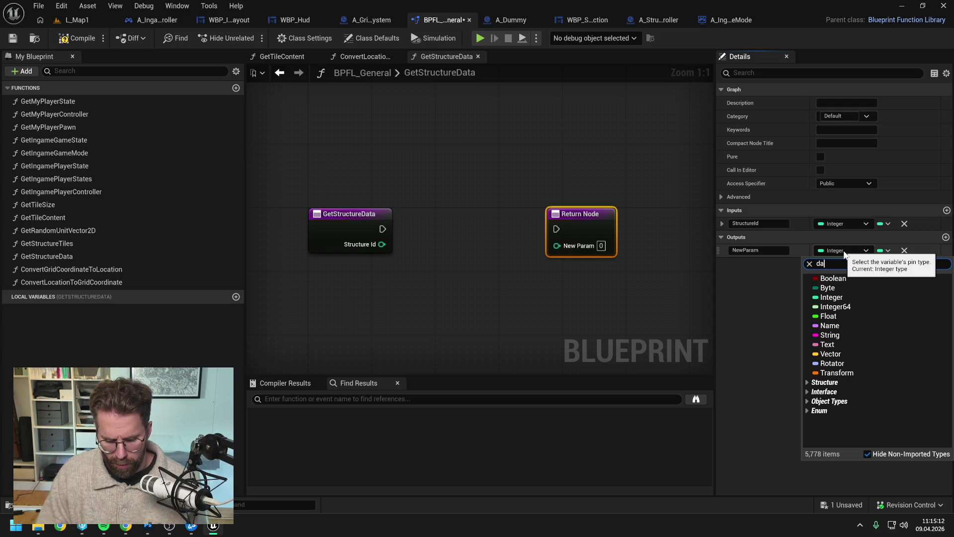
type("_stru")
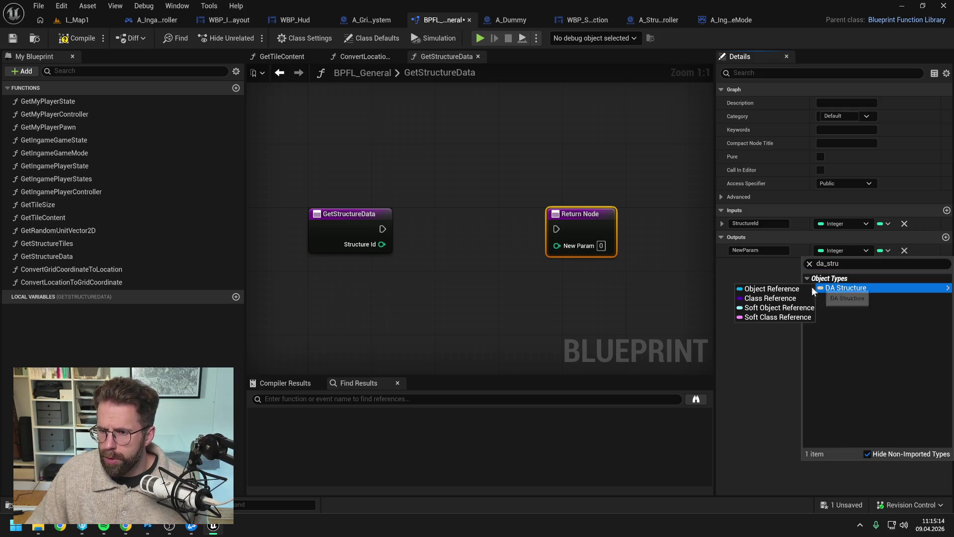
left_click(794, 288)
left_click(759, 250)
key("ctrl+s")
type("R")
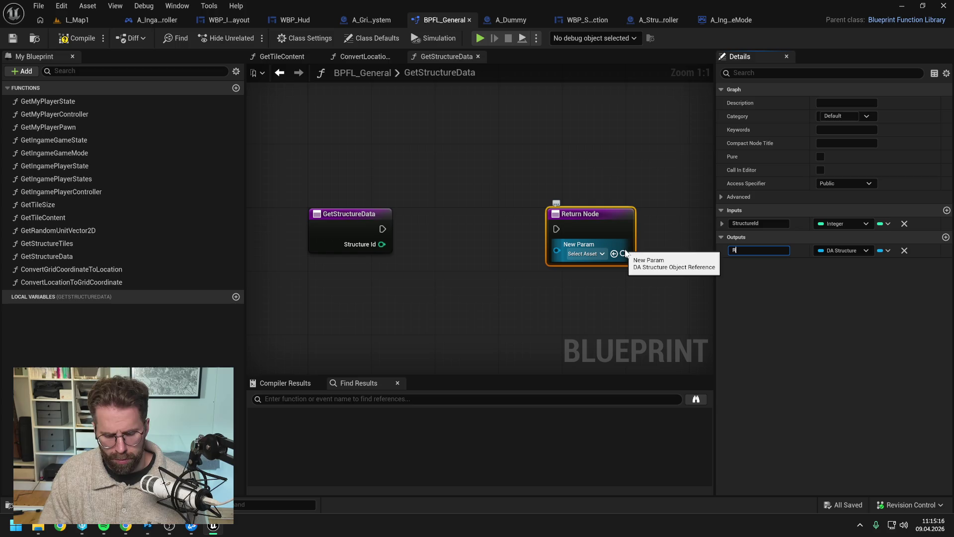
type("eturnValue")
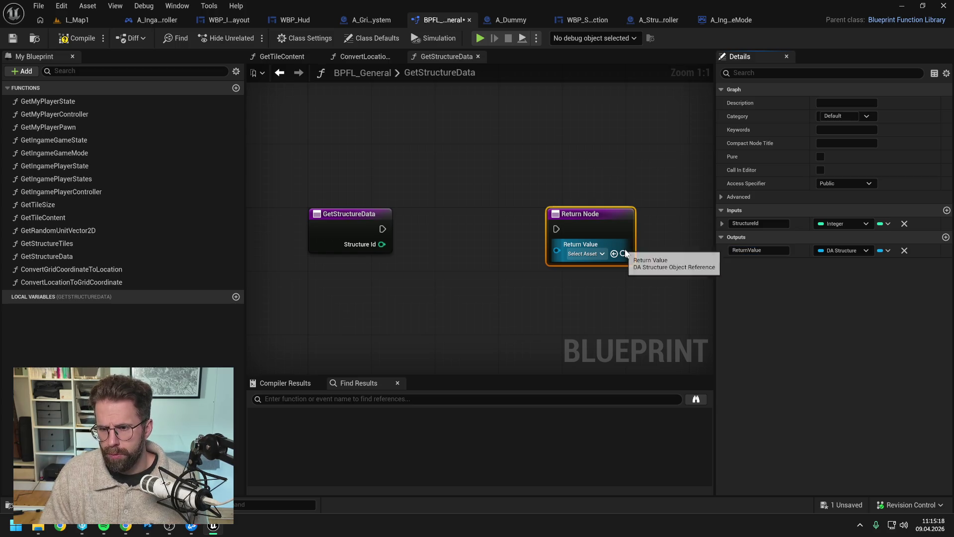
key("Return")
left_click_drag(382, 229, 551, 227)
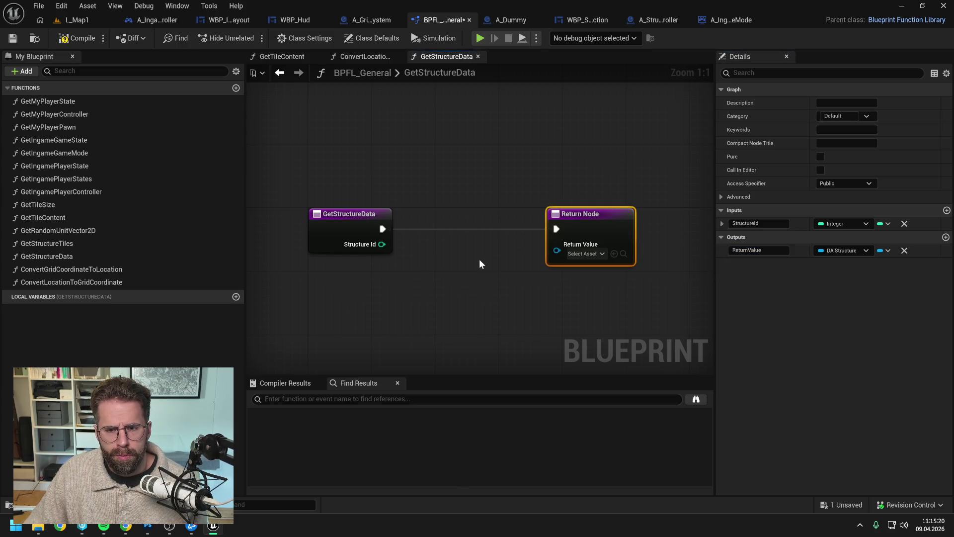
left_click(444, 267)
Add a Get Ingame Game Mode node fed by Get World Context.
right_click(411, 274)
type("get ingame")
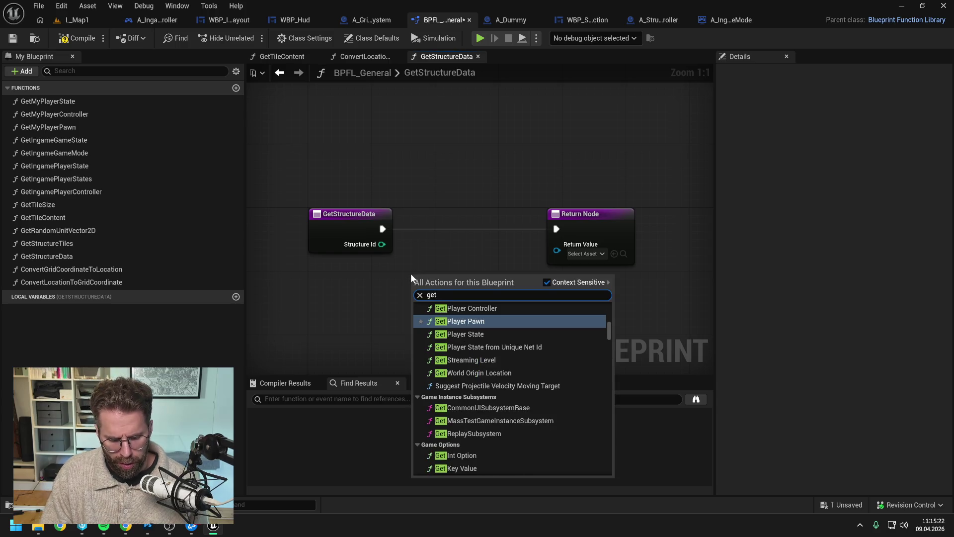
key("Return")
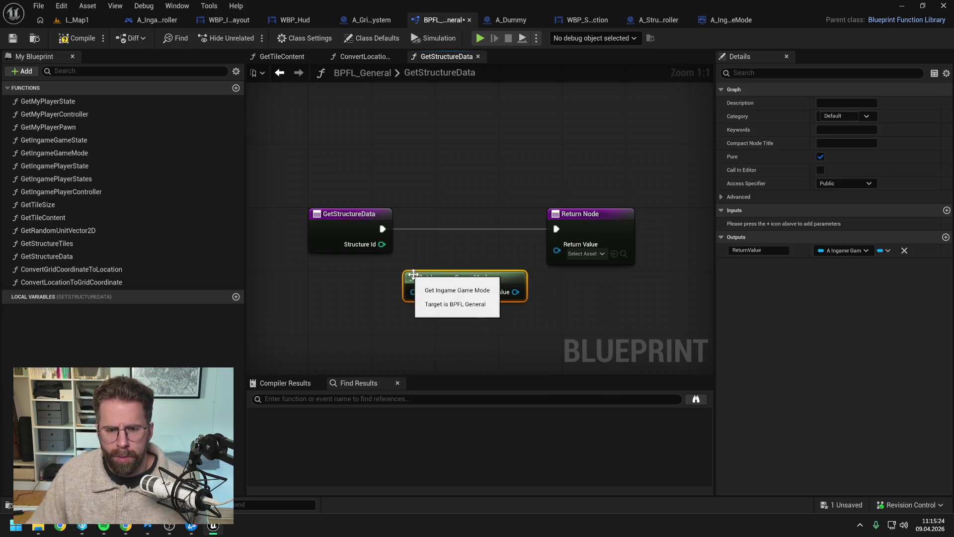
left_click_drag(535, 228, 670, 229)
left_click_drag(435, 277, 465, 200)
left_click_drag(383, 214, 341, 198)
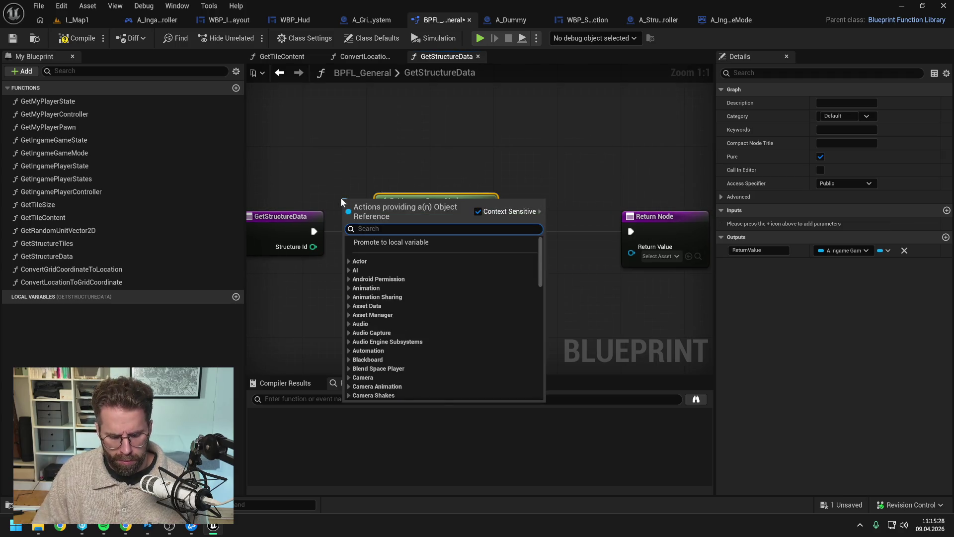
type("get world")
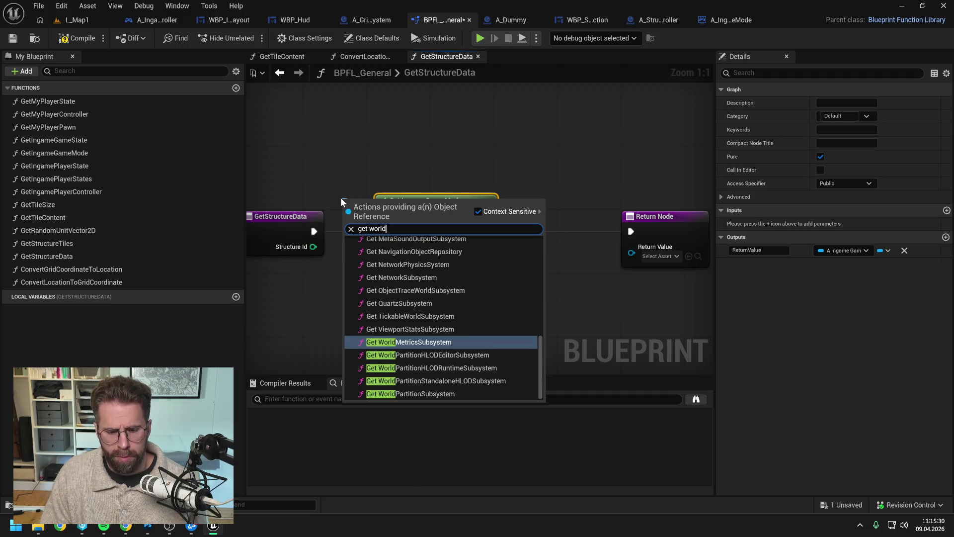
type(" cont")
key("Return")
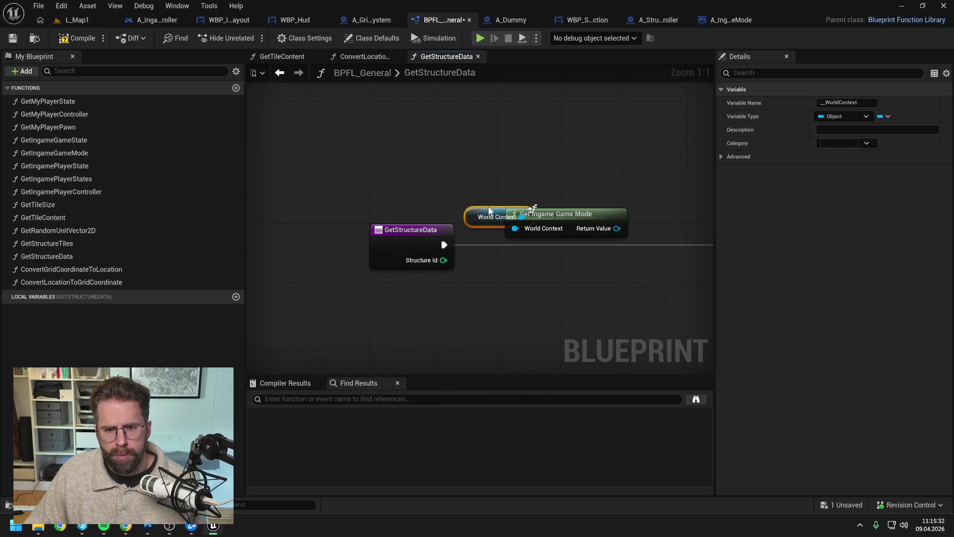
left_click_drag(497, 217, 417, 200)
mouse_move(595, 221)
left_mouse_down()
mouse_move(470, 204)
mouse_move(517, 246)
left_mouse_up()
Add the game mode's Get Structure Data node, lined up with the Return Node.
type("get stru")
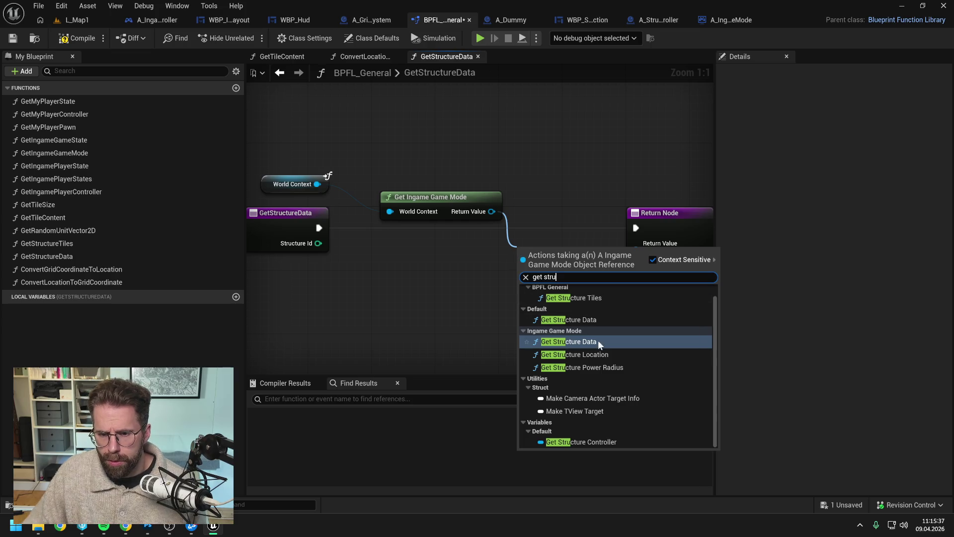
left_click(598, 340)
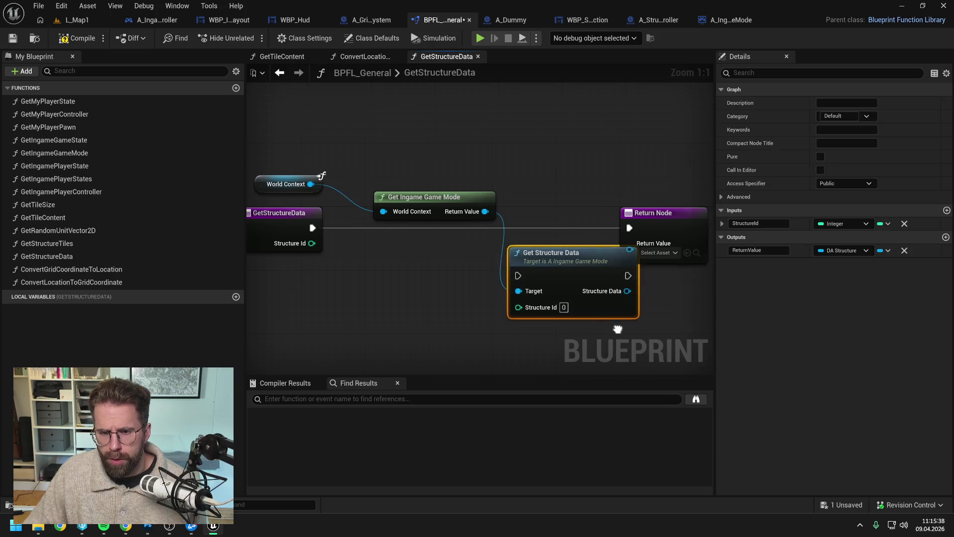
mouse_move(679, 224)
left_mouse_down()
mouse_move(549, 210)
mouse_move(637, 218)
left_mouse_up()
left_click_drag(467, 249, 475, 210)
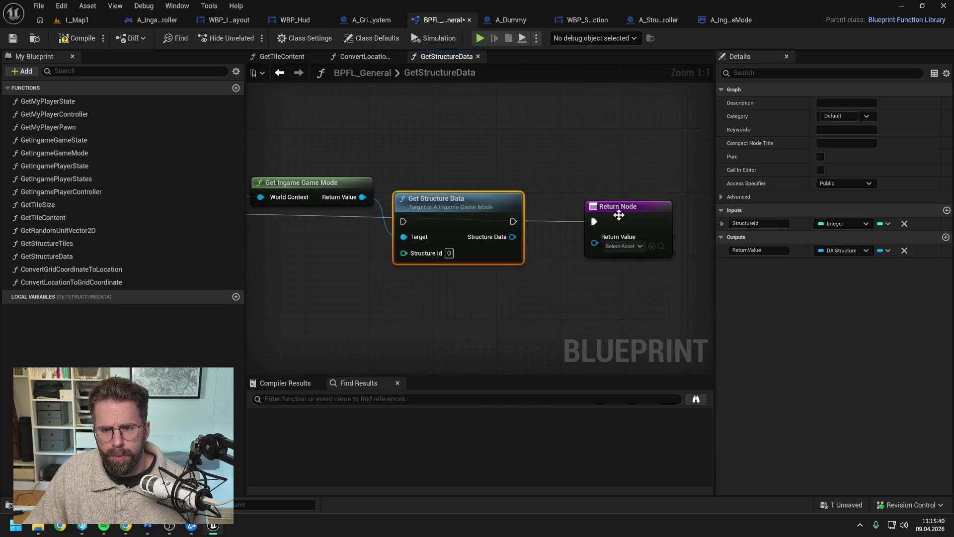
left_click_drag(619, 215, 714, 215)
left_click(377, 239)
Wire entry execution and Structure Id into Get Structure Data, its result to Return Value, and compile.
left_click_drag(284, 222, 498, 223)
left_click_drag(284, 237, 498, 254)
left_click_drag(594, 283, 517, 278)
left_click_drag(520, 221, 611, 224)
mouse_move(519, 237)
left_mouse_down()
mouse_move(610, 243)
mouse_move(603, 221)
left_mouse_up()
left_click(68, 40)
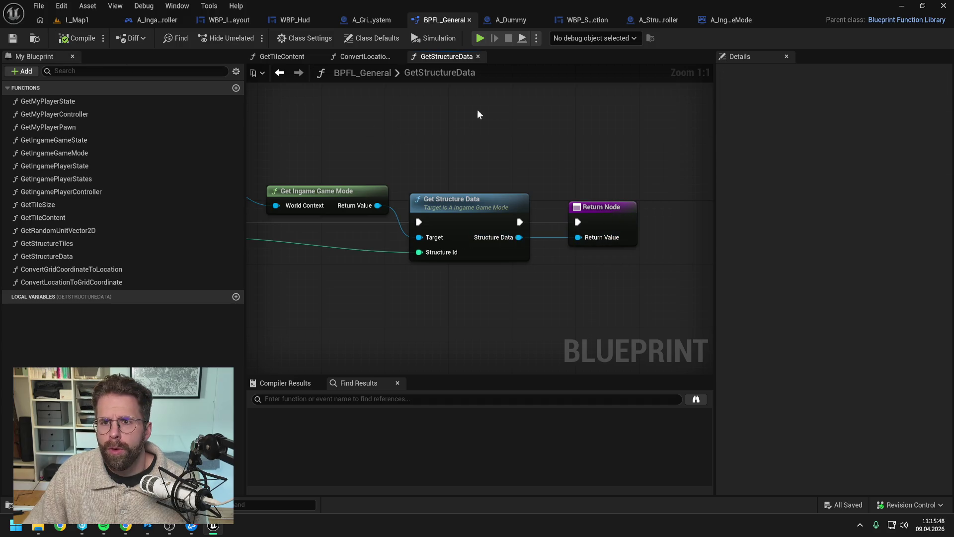
Search 'struc' among SelectStructures' addable nodes in WBP_StructureSelection, adding nothing.
left_click(586, 20)
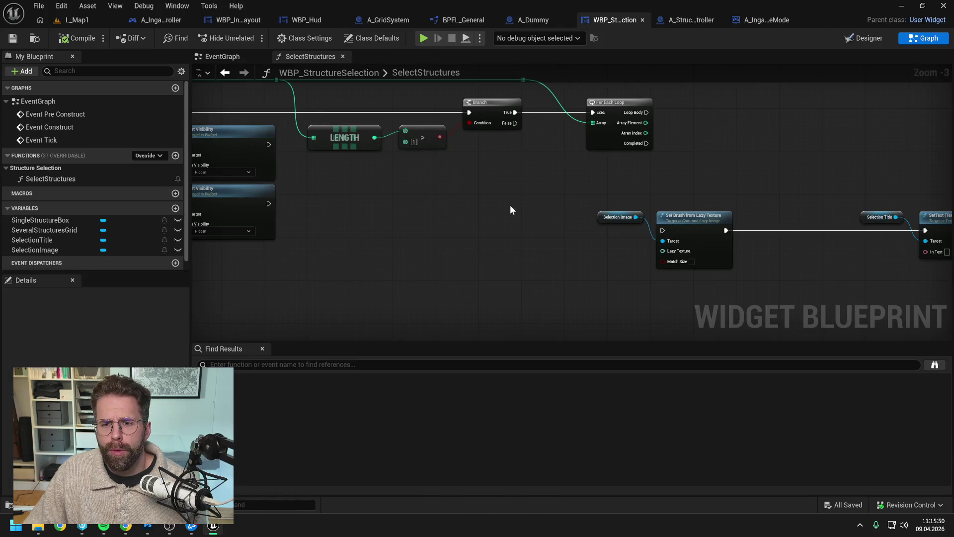
right_click(581, 220)
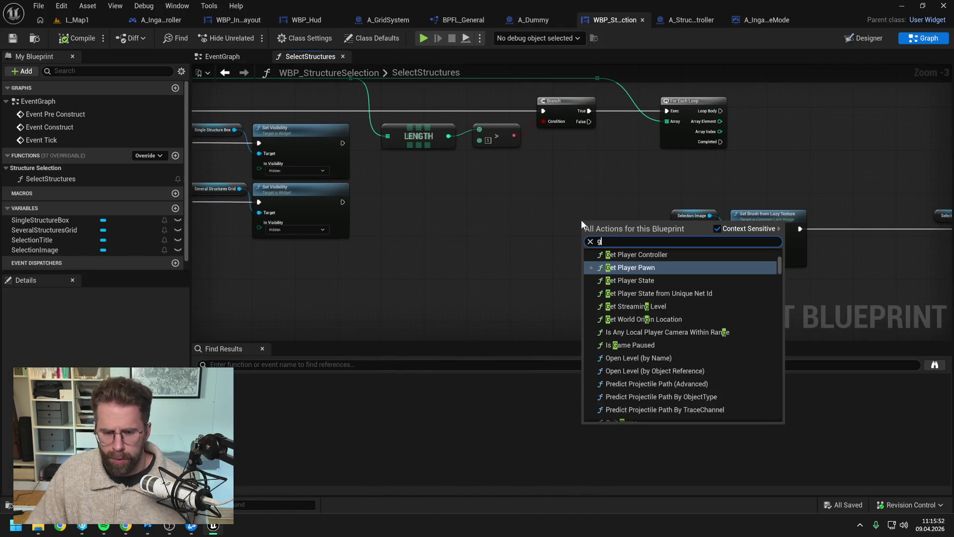
type("getz")
key("BackSpace")
type("struc")
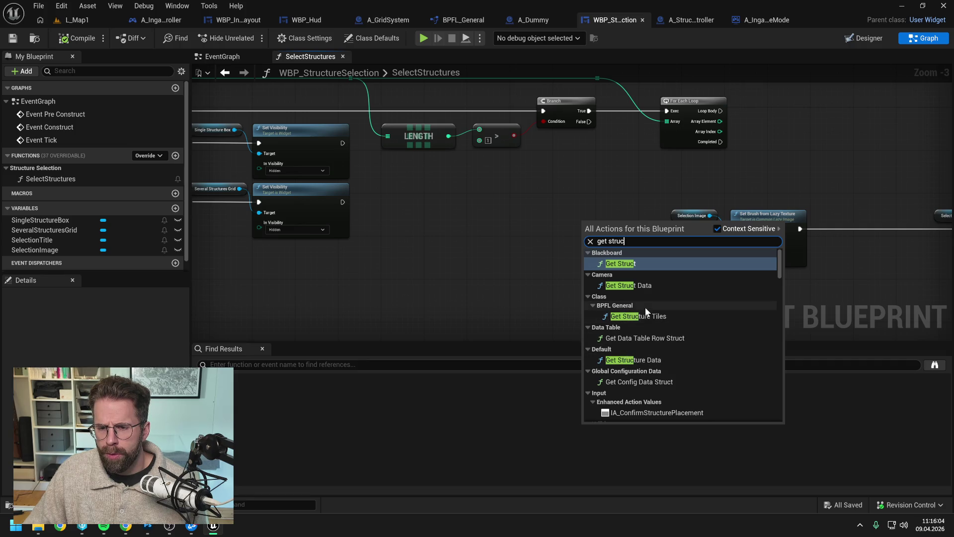
left_click(463, 232)
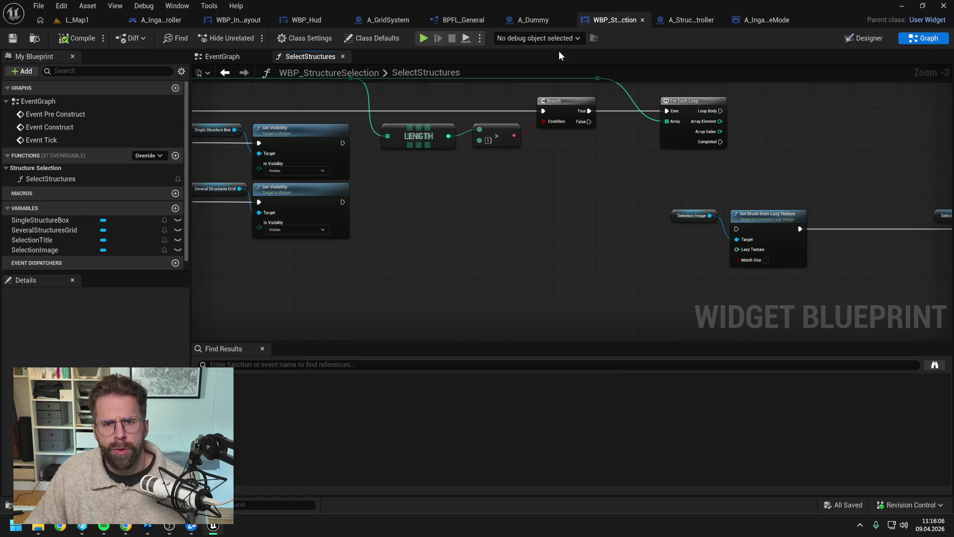
Compare GetStructureTiles' and GetStructureData's output types in BPFL_General and recompile.
left_click(454, 20)
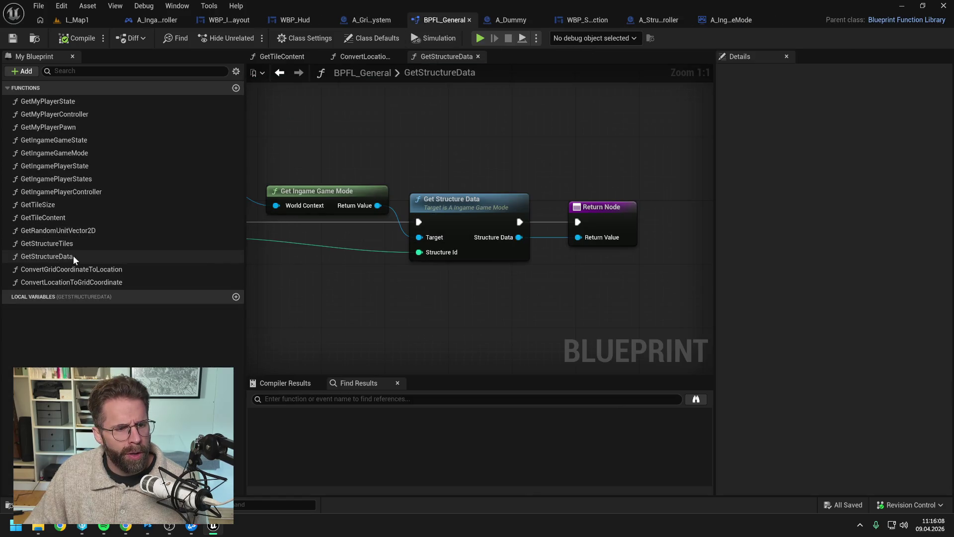
left_click(58, 246)
left_click(58, 256)
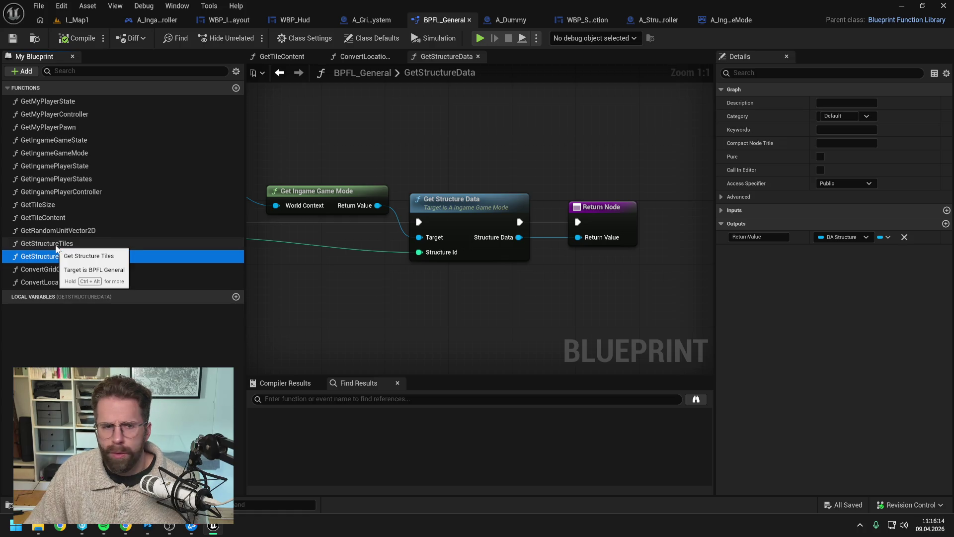
left_click(55, 245)
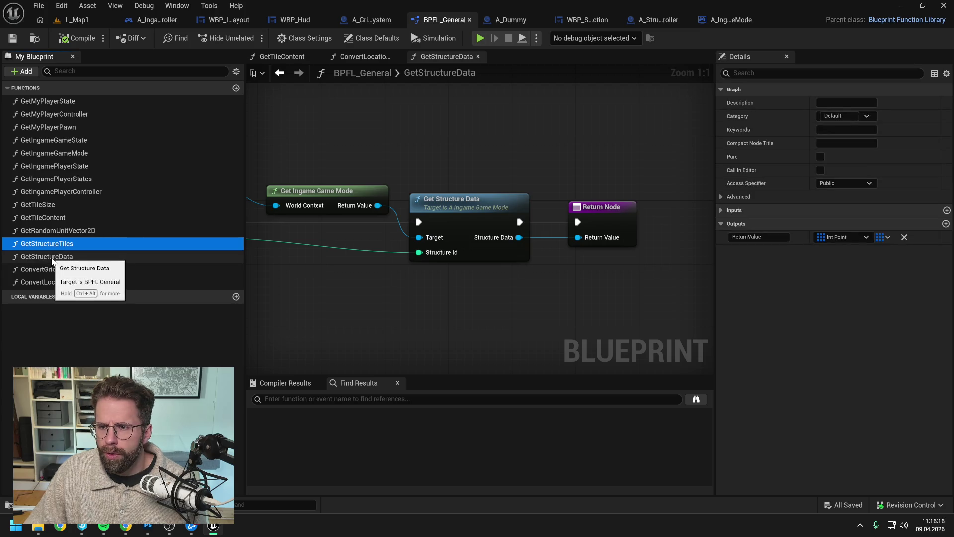
left_click(51, 258)
left_click(51, 244)
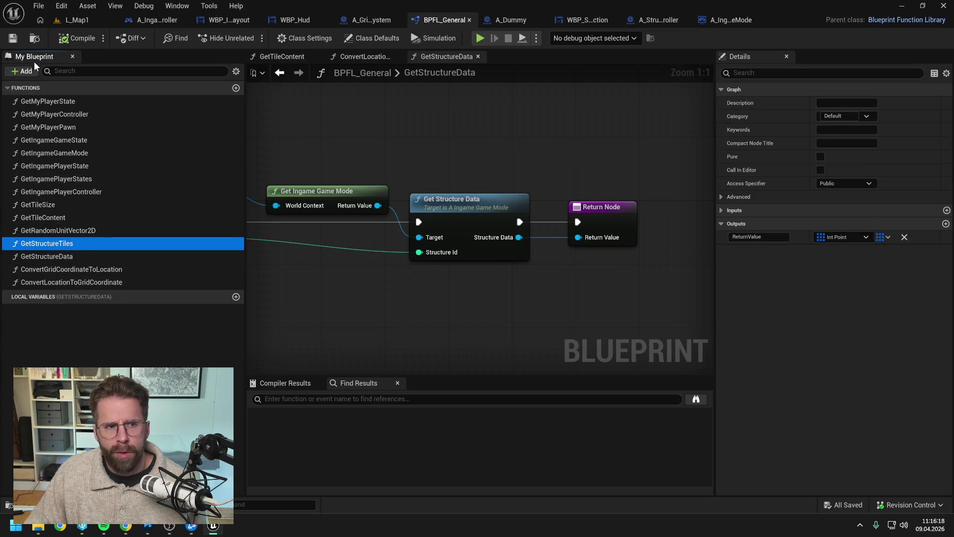
left_click(77, 39)
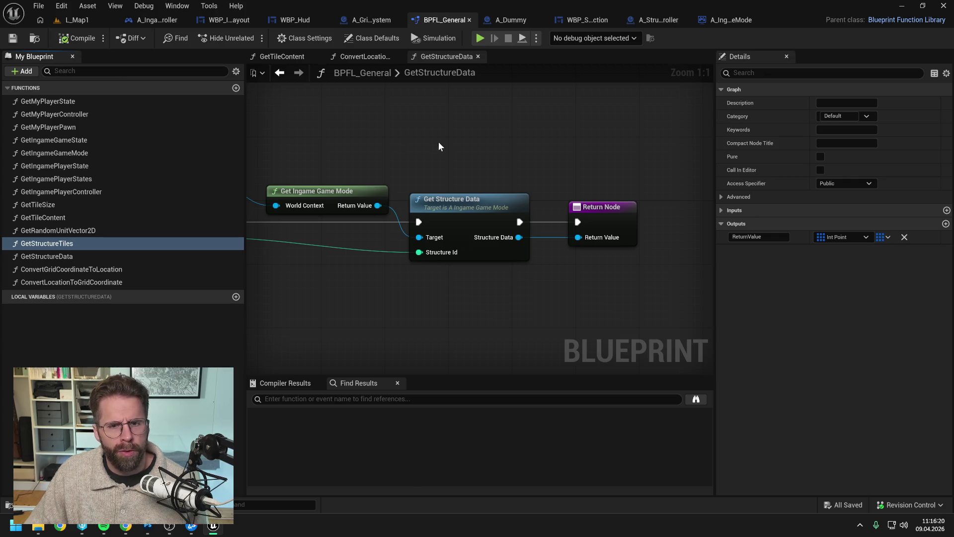
Open the content browser, dismiss its folder menu, and close it again.
key("ctrl+space")
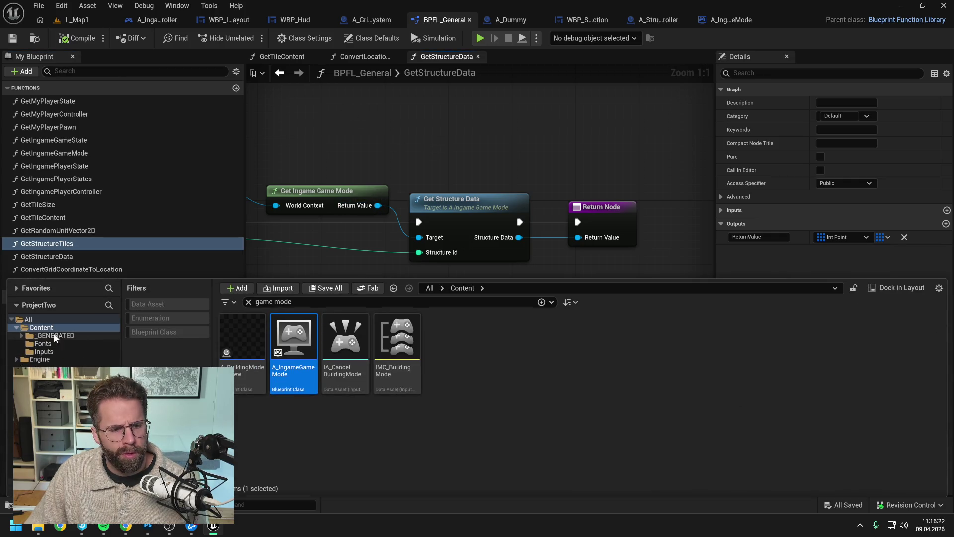
right_click(40, 327)
key("Escape")
left_click(488, 138)
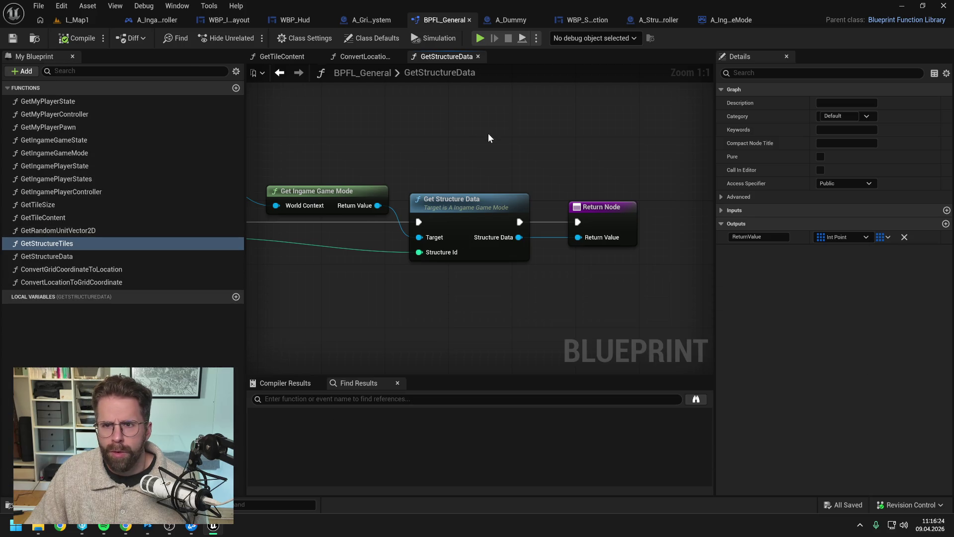
Search 'get stru' in SelectStructures again, cancel, and return to BPFL_General.
left_click(590, 20)
right_click(464, 215)
type("ge")
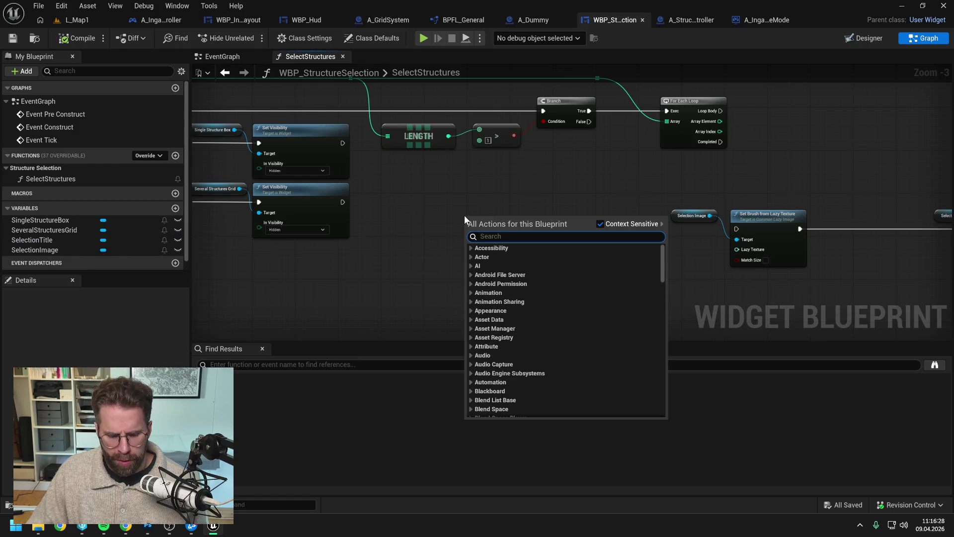
type("t stru")
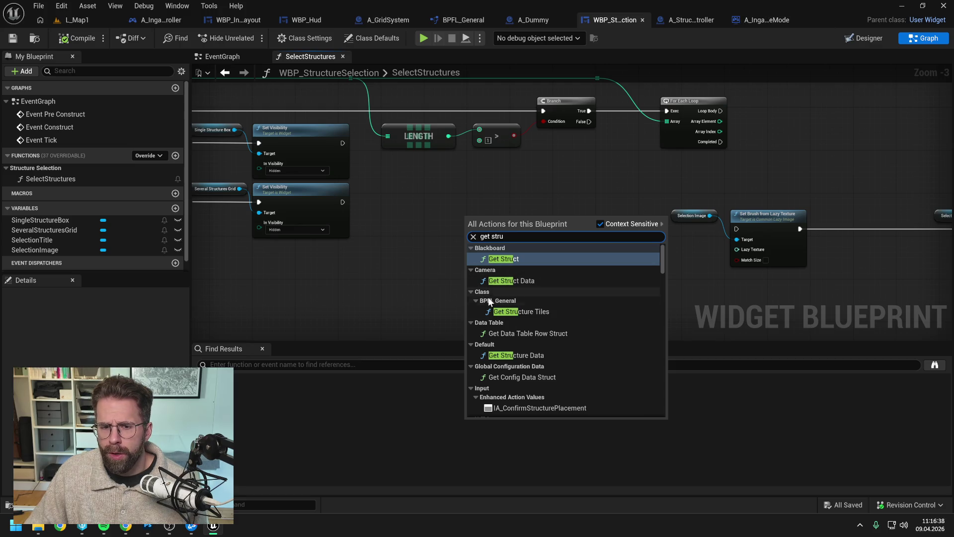
left_click(574, 168)
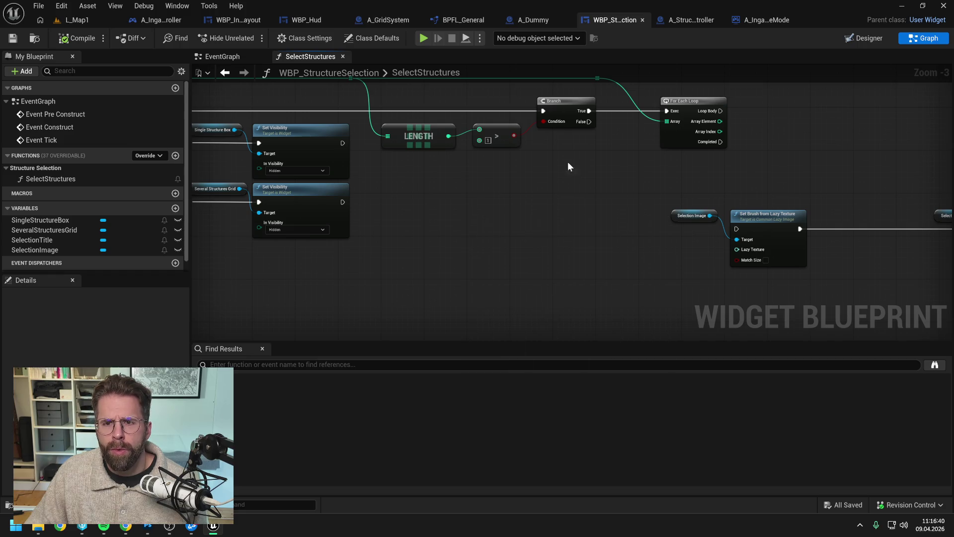
left_click(462, 20)
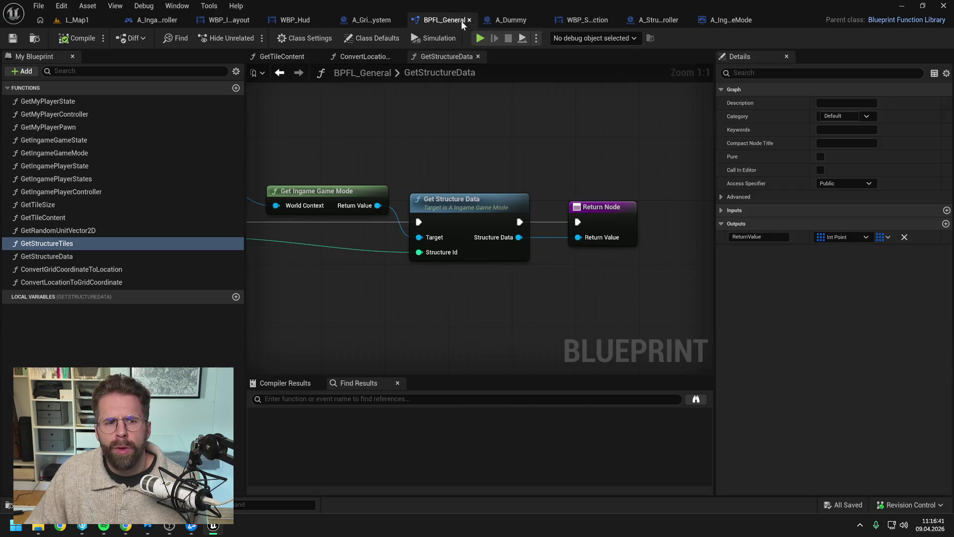
Change GetMyPlayerState's category from Default to MyFunctions.
left_click(64, 100)
left_click(838, 115)
double_click(839, 116)
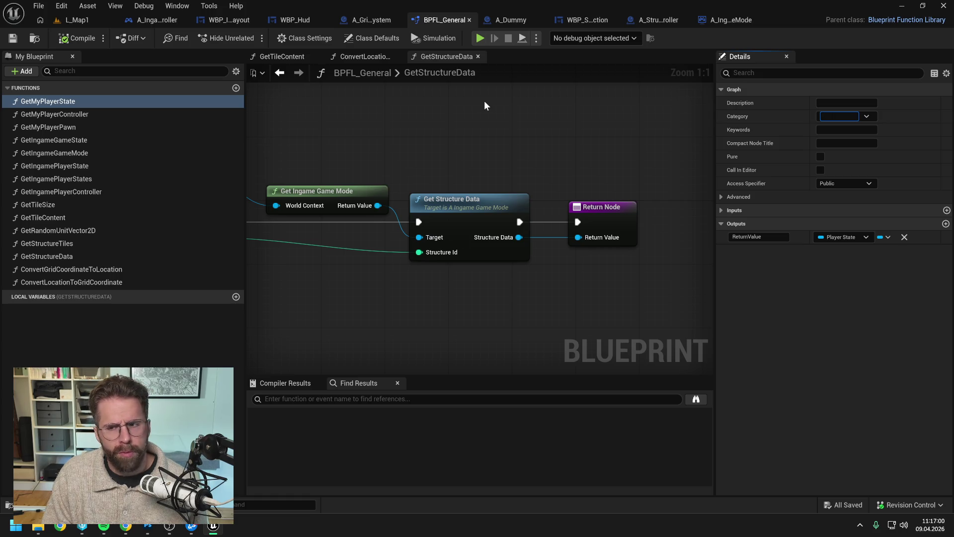
type("MyFunctions")
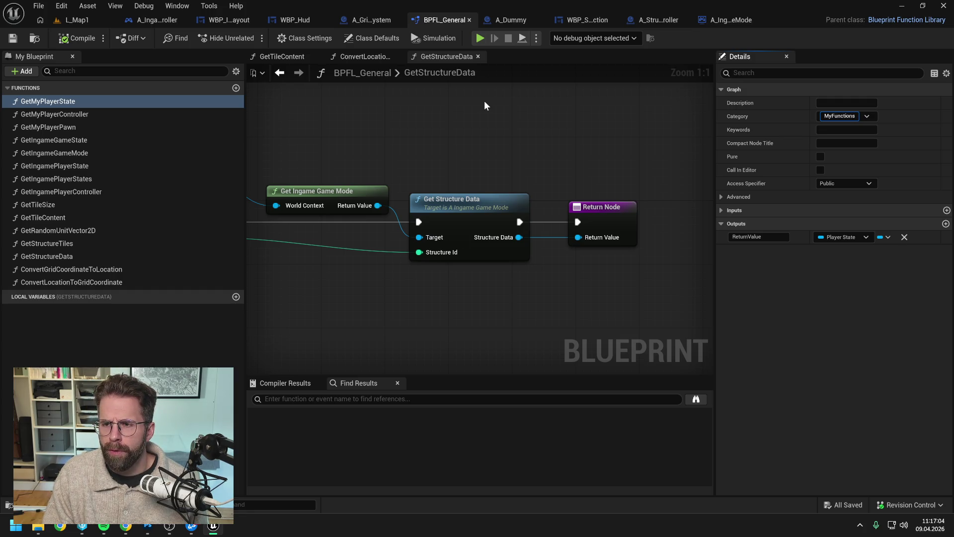
key("Return")
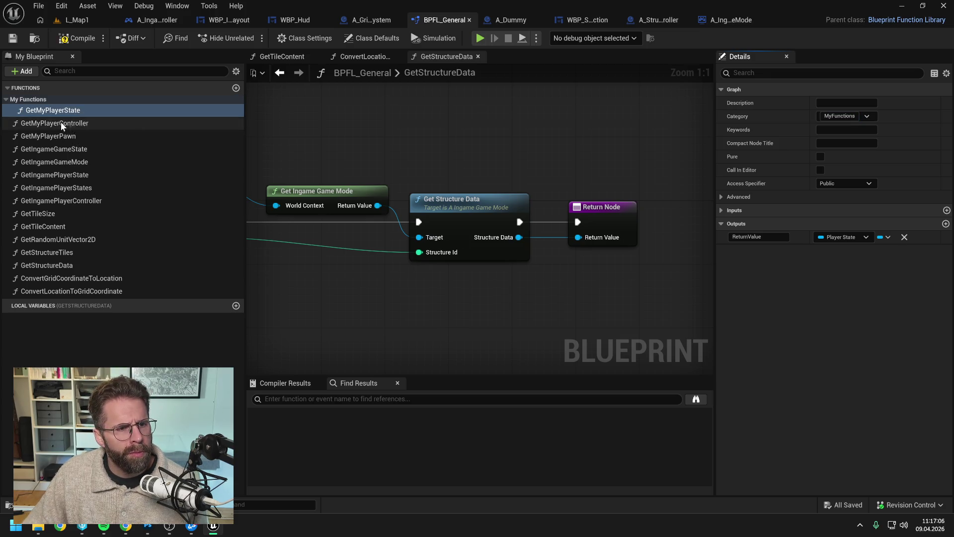
Move the player, game mode, tile, structure and grid conversion functions into My Functions.
left_click_drag(61, 122, 42, 101)
left_click_drag(50, 136, 40, 101)
mouse_move(50, 149)
left_mouse_down()
mouse_move(29, 112)
mouse_move(37, 148)
mouse_move(29, 99)
left_mouse_up()
left_click_drag(46, 187, 28, 99)
mouse_move(50, 200)
left_mouse_down()
mouse_move(31, 99)
mouse_move(24, 128)
mouse_move(20, 97)
left_mouse_up()
left_click_drag(35, 226, 27, 101)
left_click_drag(39, 253, 34, 100)
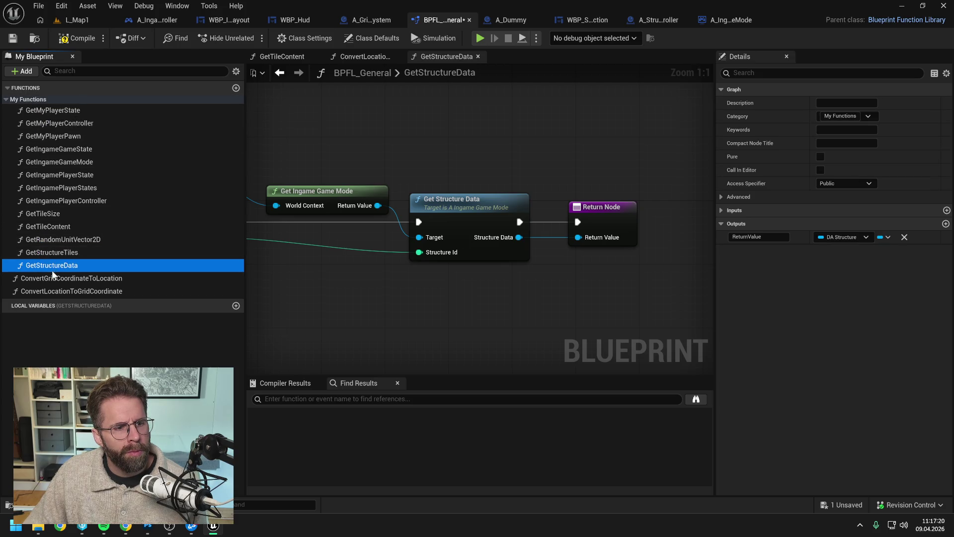
mouse_move(52, 278)
left_mouse_down()
mouse_move(47, 145)
mouse_move(35, 97)
mouse_move(34, 138)
mouse_move(31, 99)
left_mouse_up()
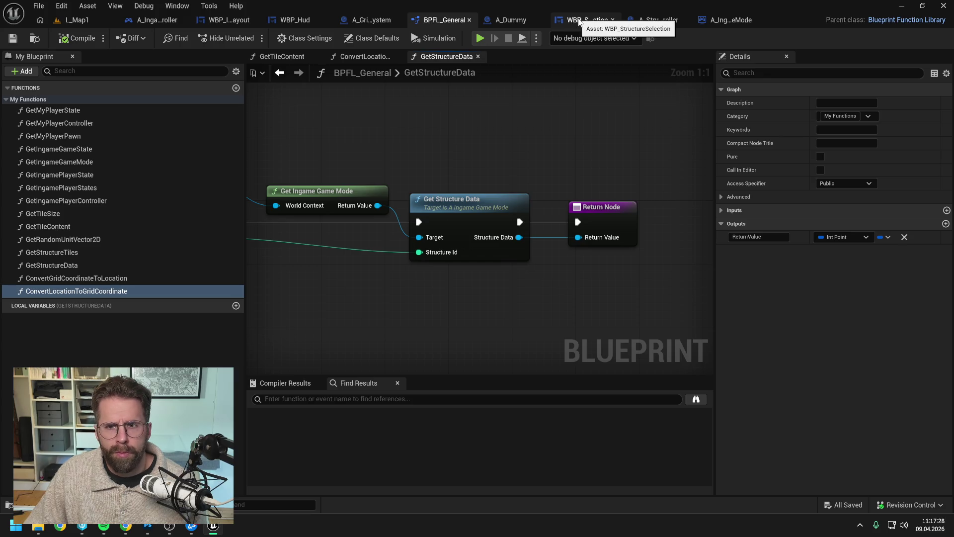
Add a Get Structure Data node to SelectStructures and run it from Branch False.
left_click(579, 20)
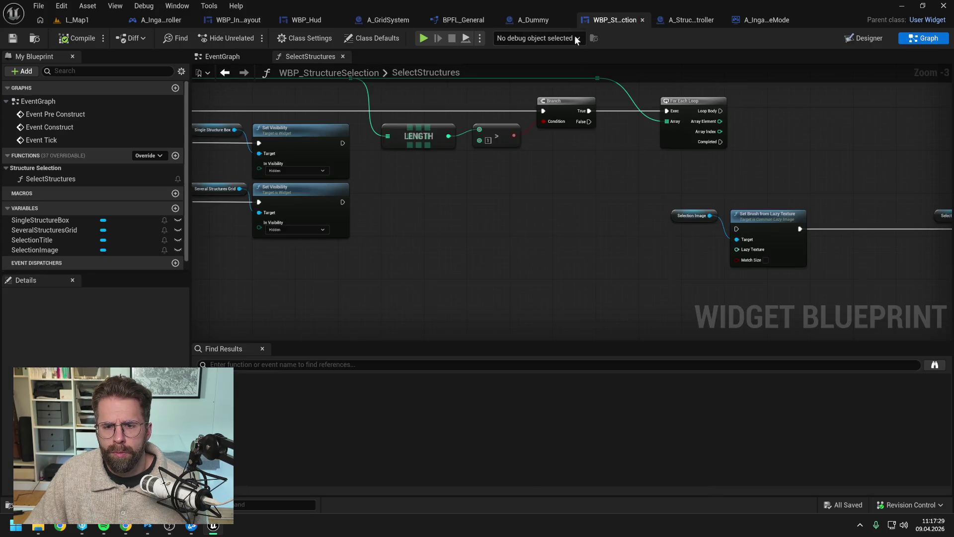
right_click(583, 213)
type("get struc")
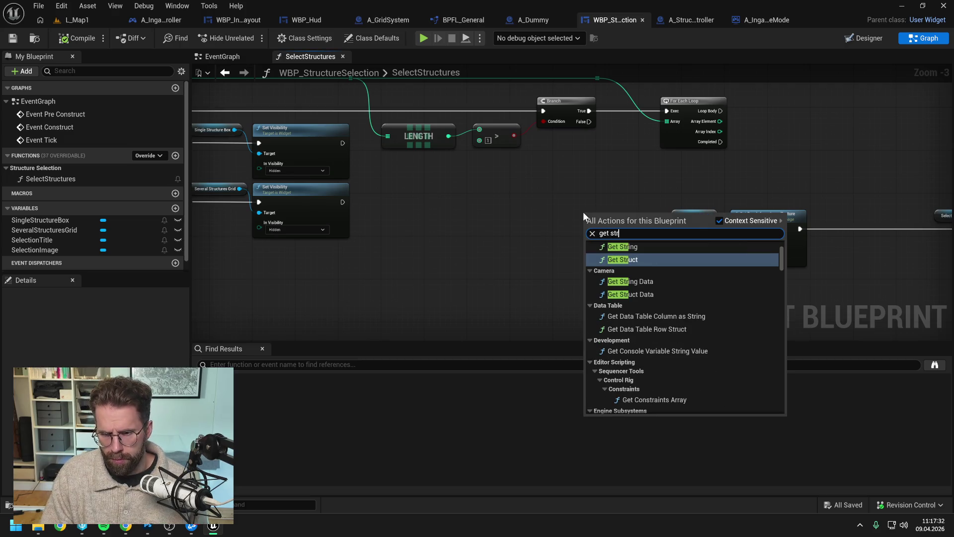
type("ture")
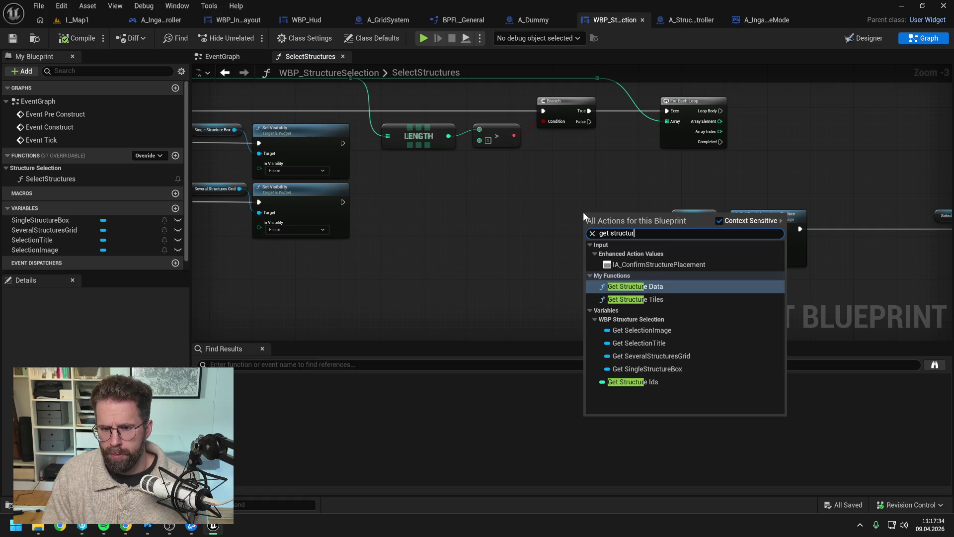
left_click(660, 288)
left_click(690, 264)
left_click_drag(690, 263, 566, 261)
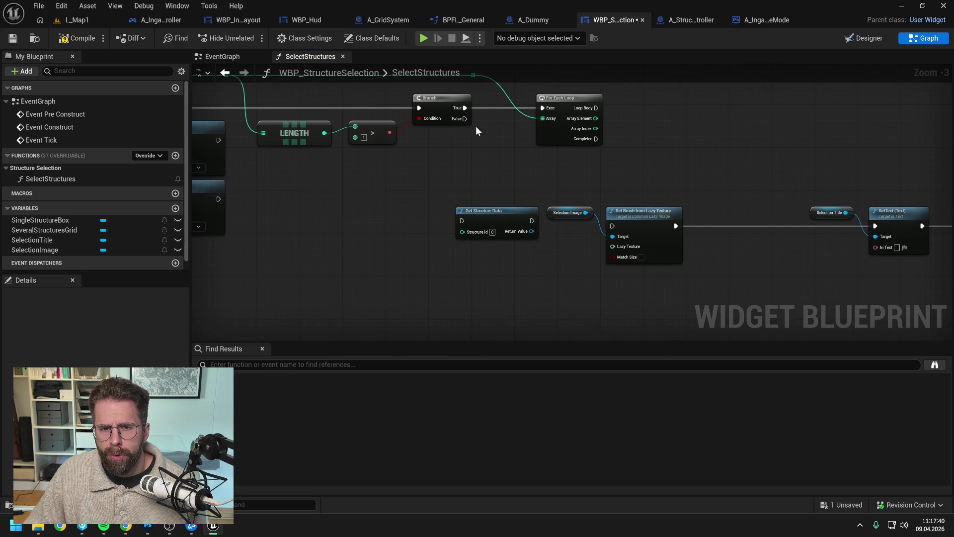
mouse_move(496, 155)
left_mouse_down()
mouse_move(663, 184)
mouse_move(507, 191)
left_mouse_up()
scroll(663, 190, "down", 1)
mouse_move(482, 153)
left_mouse_down()
mouse_move(517, 194)
mouse_move(479, 229)
left_mouse_up()
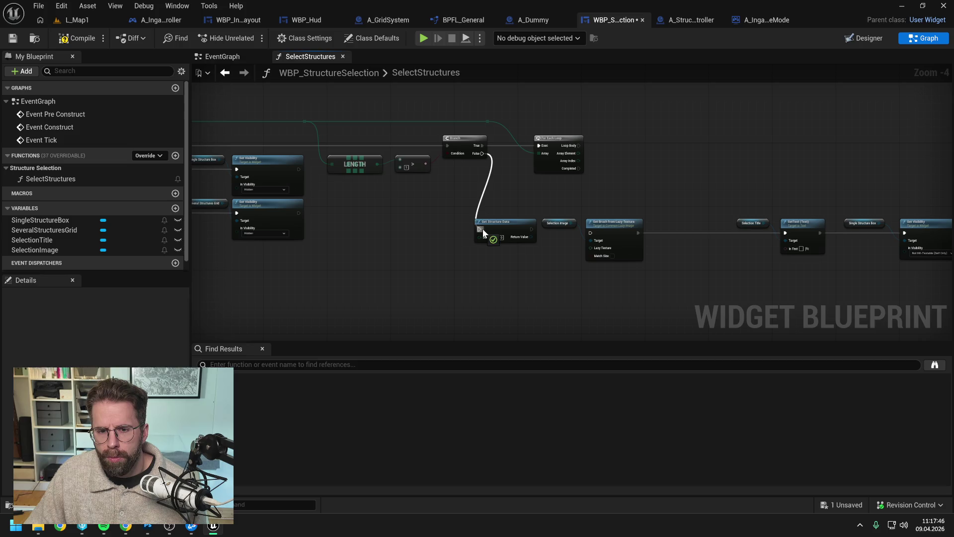
Rearrange the image, title, visibility and Get Structure Data node row.
mouse_move(538, 230)
left_mouse_down()
mouse_move(460, 229)
mouse_move(515, 229)
left_mouse_up()
left_click_drag(500, 187, 837, 257)
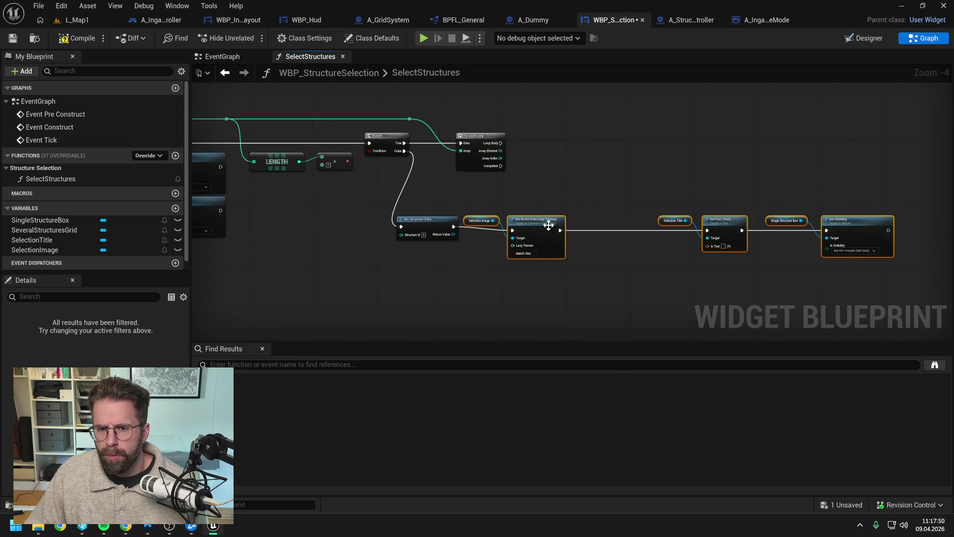
left_click_drag(550, 221, 557, 220)
left_click(613, 201)
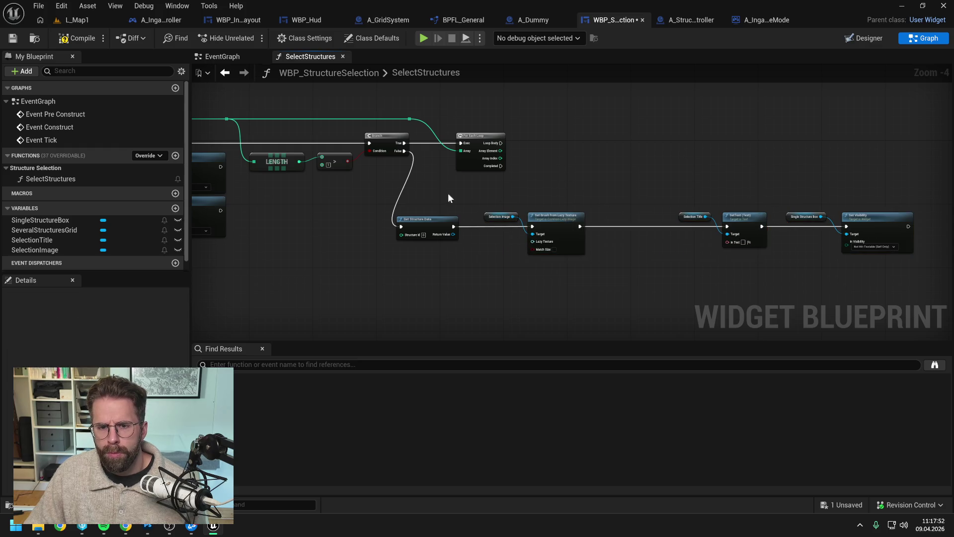
mouse_move(393, 197)
left_mouse_down()
mouse_move(826, 239)
mouse_move(920, 262)
left_mouse_up()
left_click_drag(449, 219, 493, 195)
Feed a GET from the structure id array into Structure Id and compile, hitting the Lazy Texture error.
mouse_move(415, 138)
left_mouse_down()
mouse_move(458, 145)
mouse_move(463, 227)
left_mouse_up()
type("get")
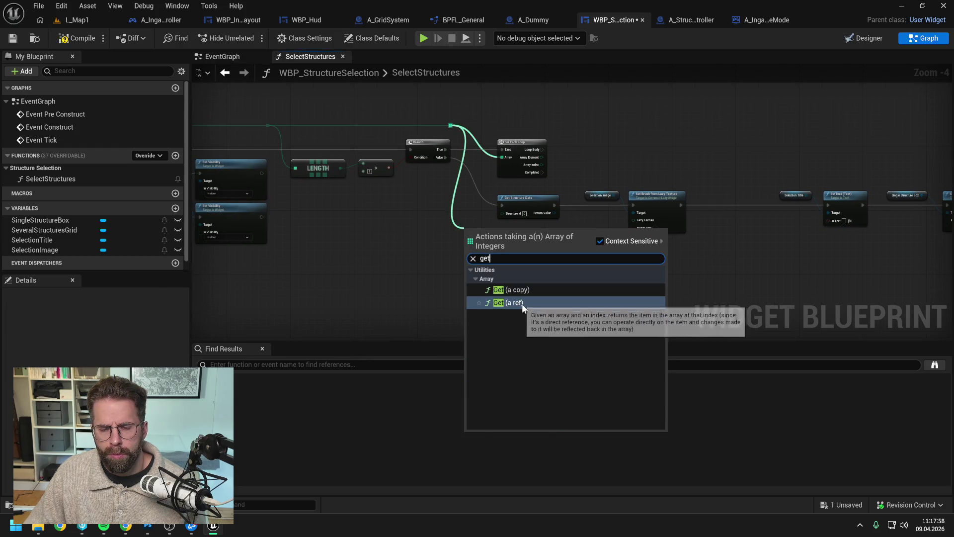
left_click(518, 301)
mouse_move(496, 238)
left_mouse_down()
mouse_move(487, 222)
mouse_move(502, 213)
left_mouse_up()
left_click_drag(526, 243, 602, 239)
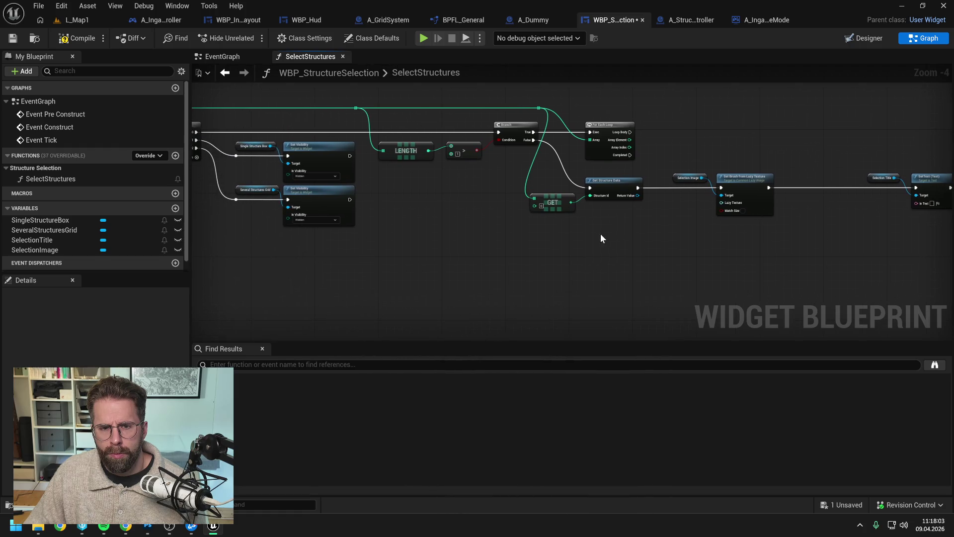
left_click(74, 39)
mouse_move(675, 239)
left_mouse_down()
mouse_move(544, 219)
mouse_move(478, 226)
left_mouse_up()
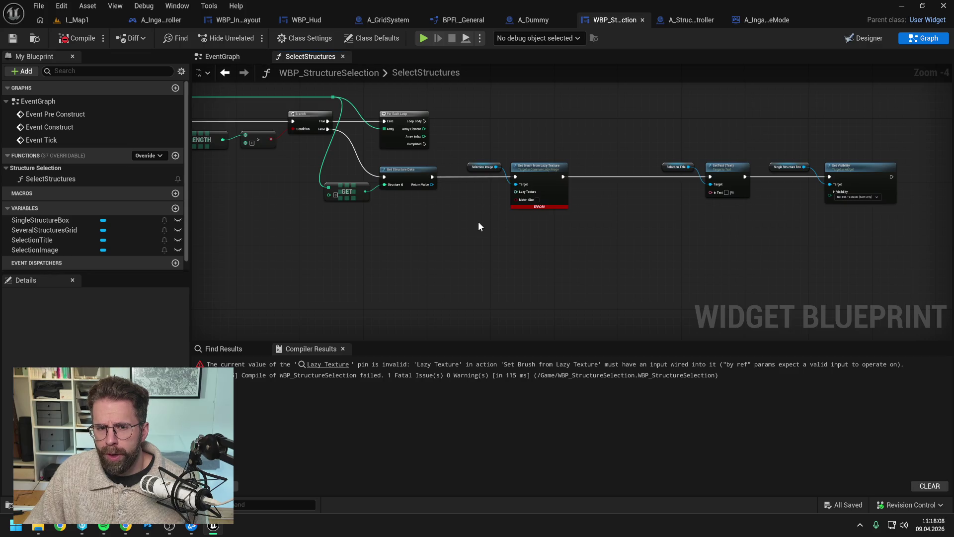
left_click(97, 42)
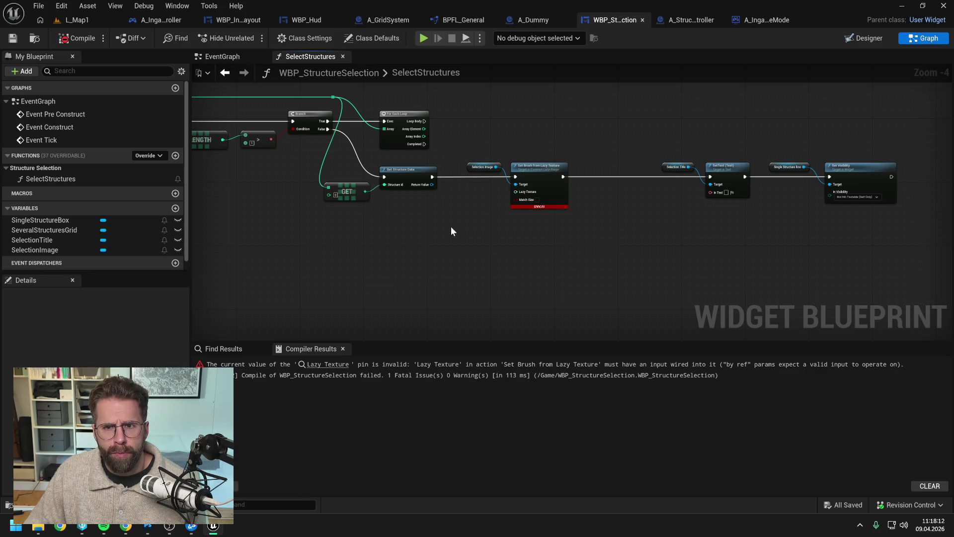
Open the DA_Structure data asset via 'da_structure', removing an accidentally added macro.
key("ctrl+space")
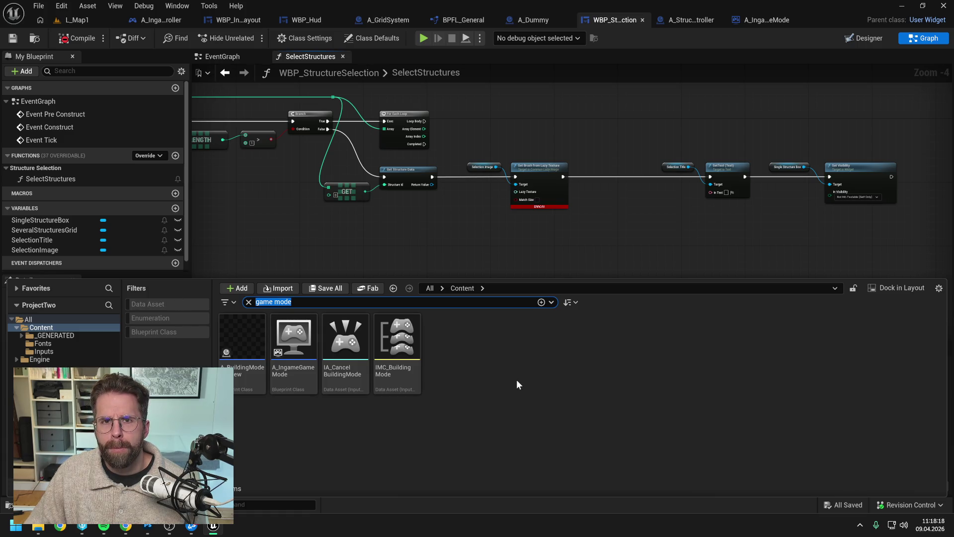
type("da_structure")
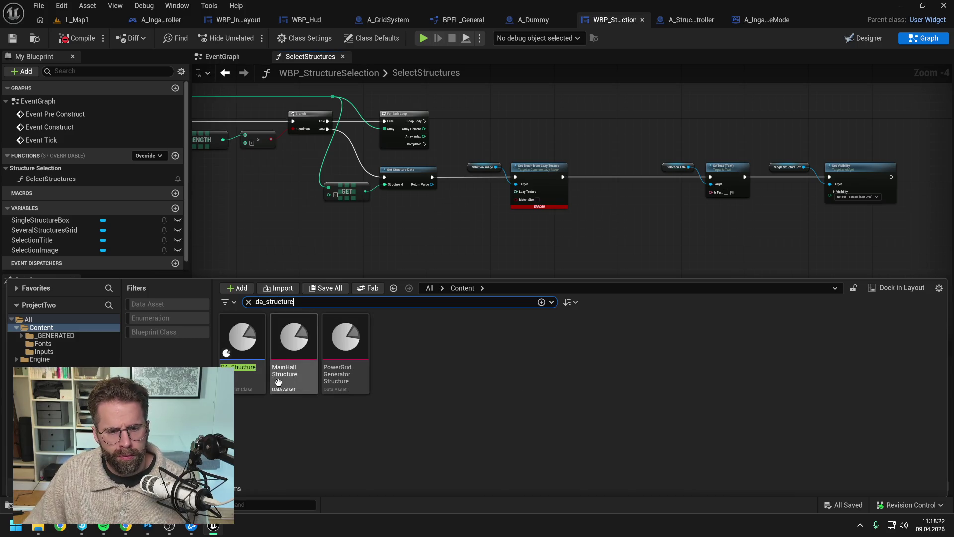
double_click(243, 340)
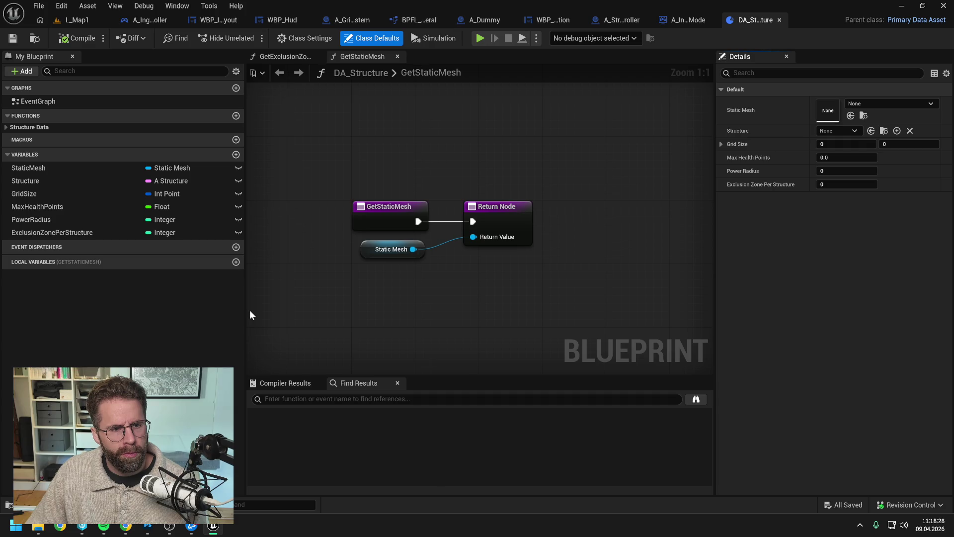
left_click(236, 140)
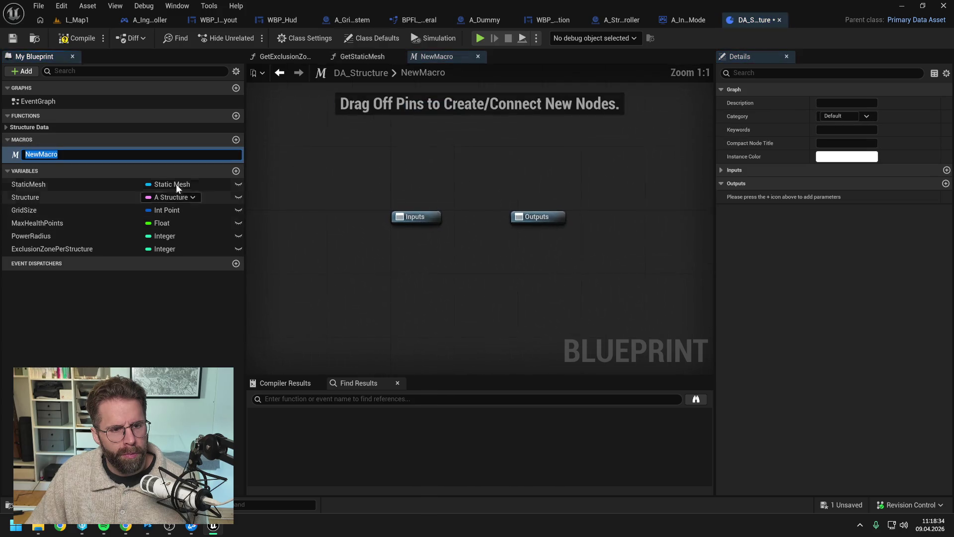
left_click(115, 157)
key("Delete")
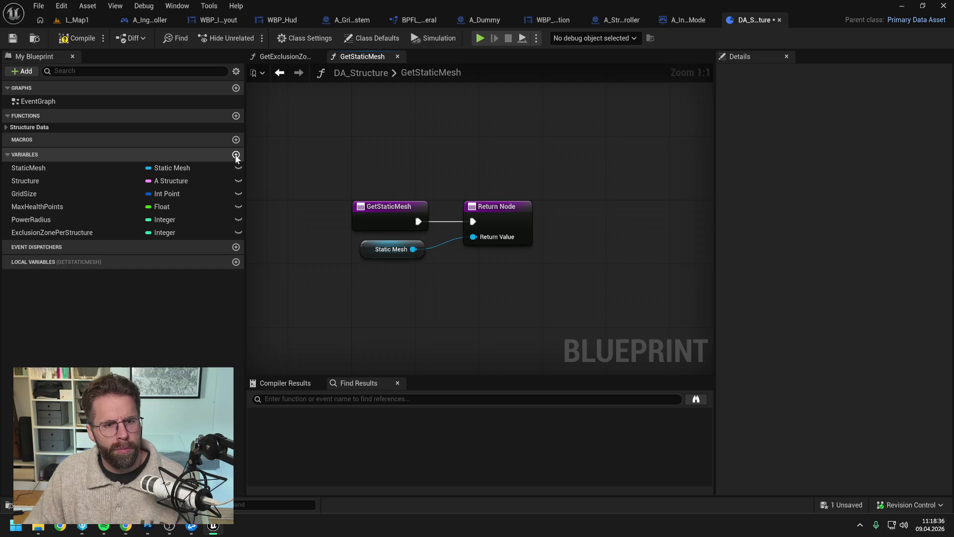
Add a Texture 2D variable named Image to DA_Structure and check out the asset.
left_click(236, 154)
left_click(170, 244)
type("text")
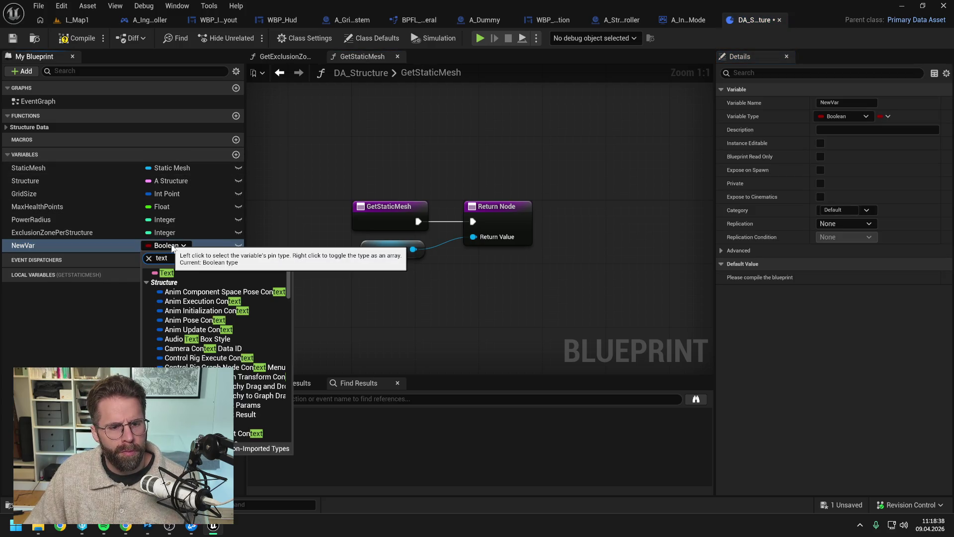
type(" 2d")
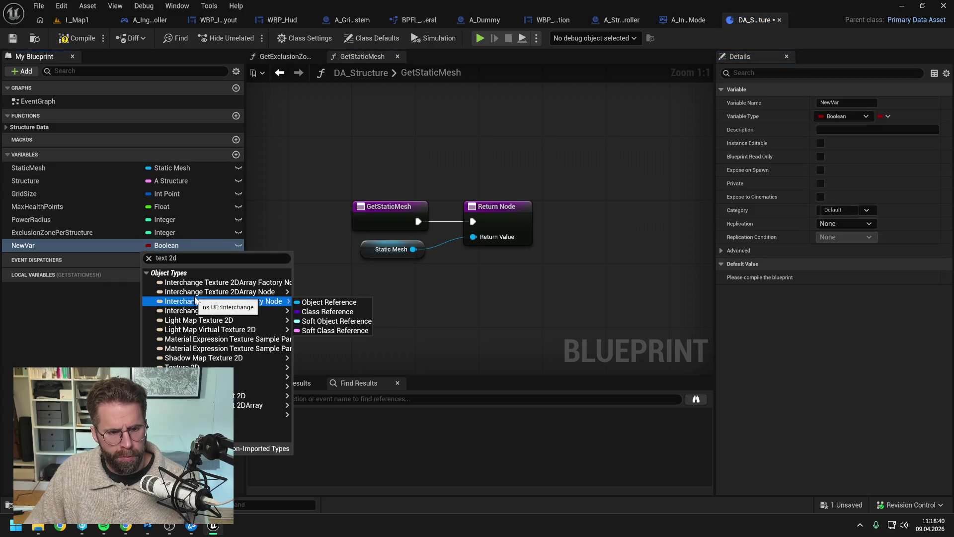
mouse_move(226, 368)
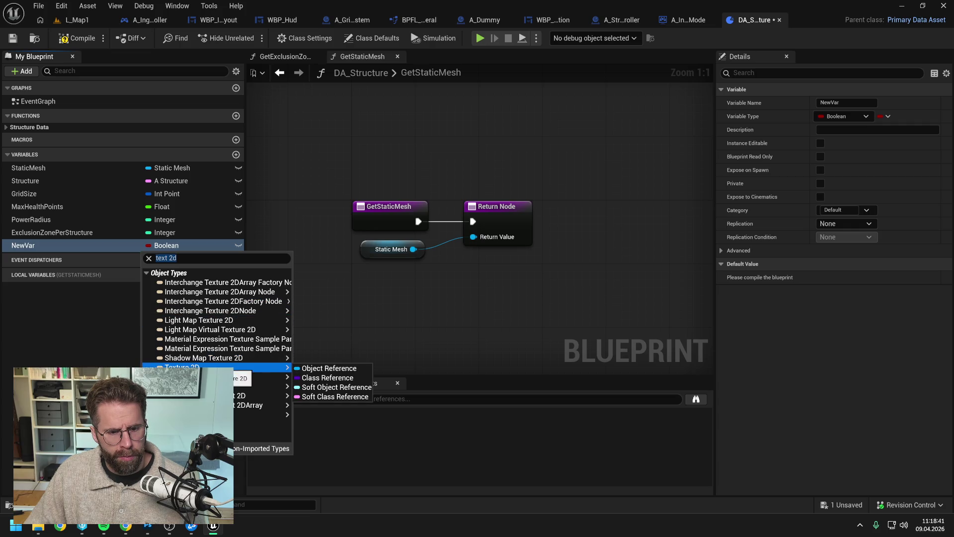
left_click(333, 387)
key("F2")
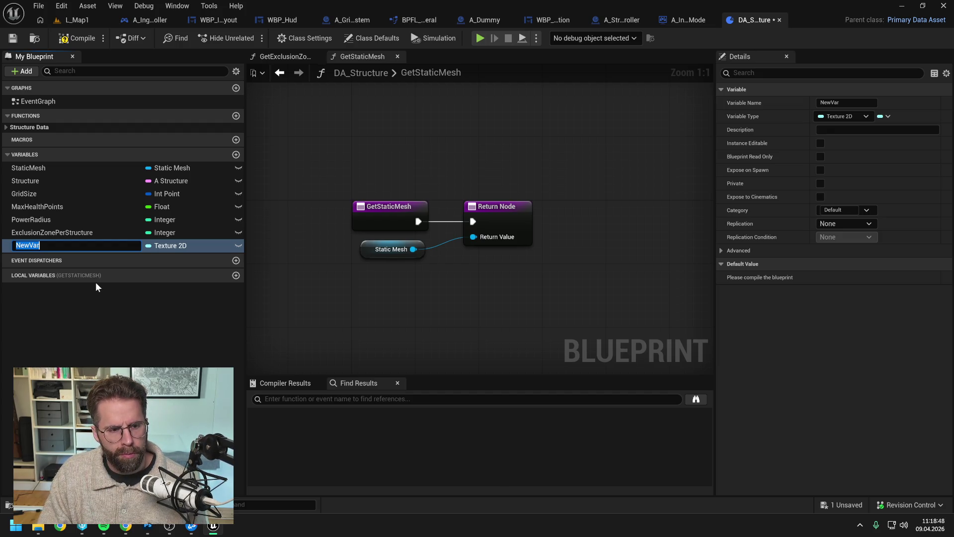
type("Image")
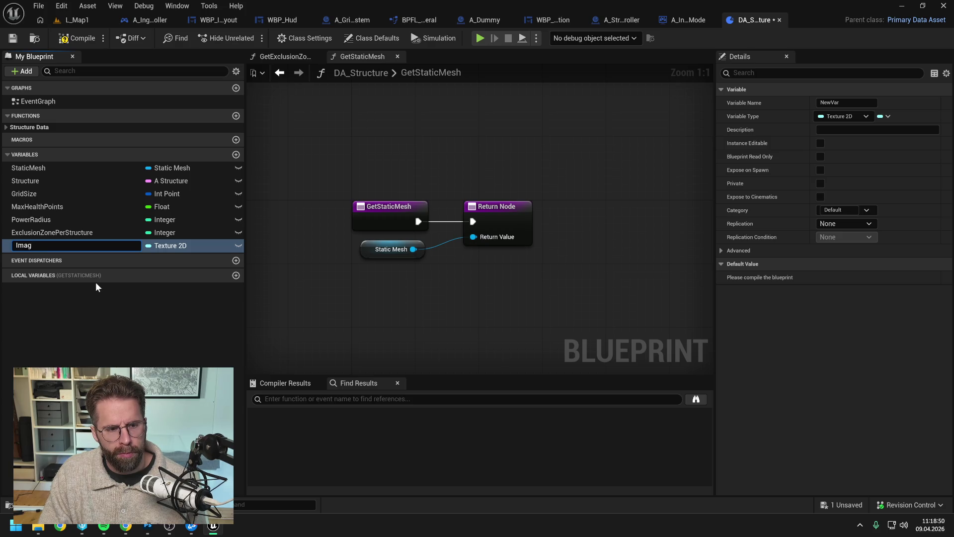
key("Return")
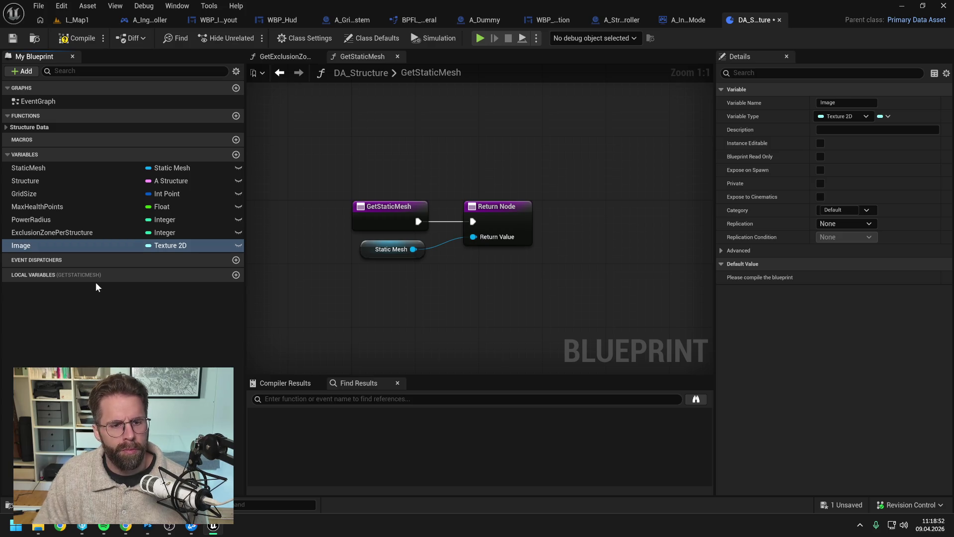
left_click(486, 372)
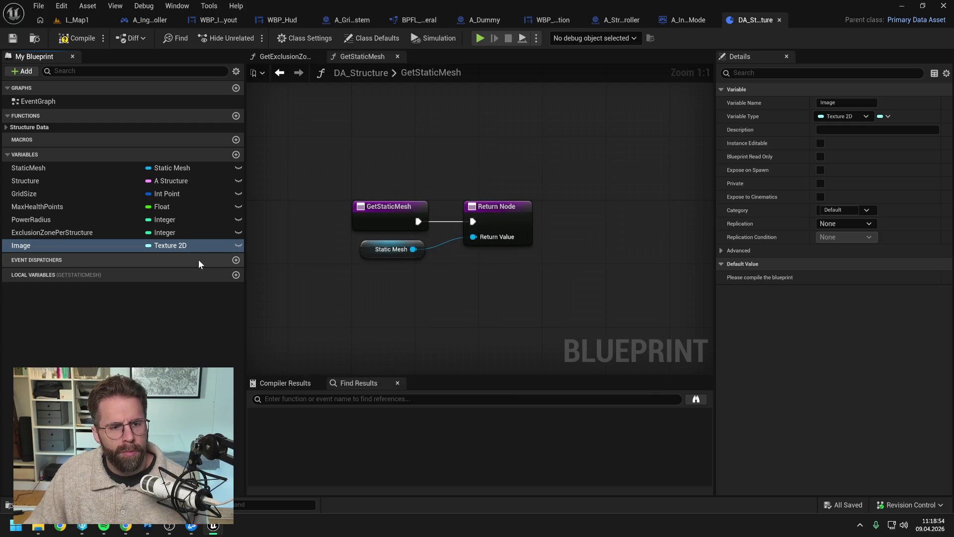
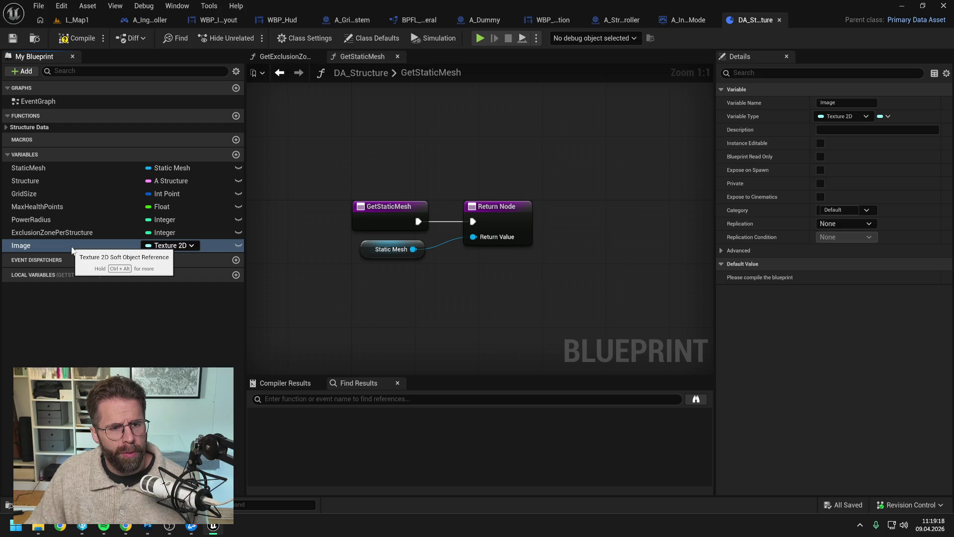
Move Image below StaticMesh and add a new Text variable named DisplayName, then save.
left_click_drag(72, 249, 85, 180)
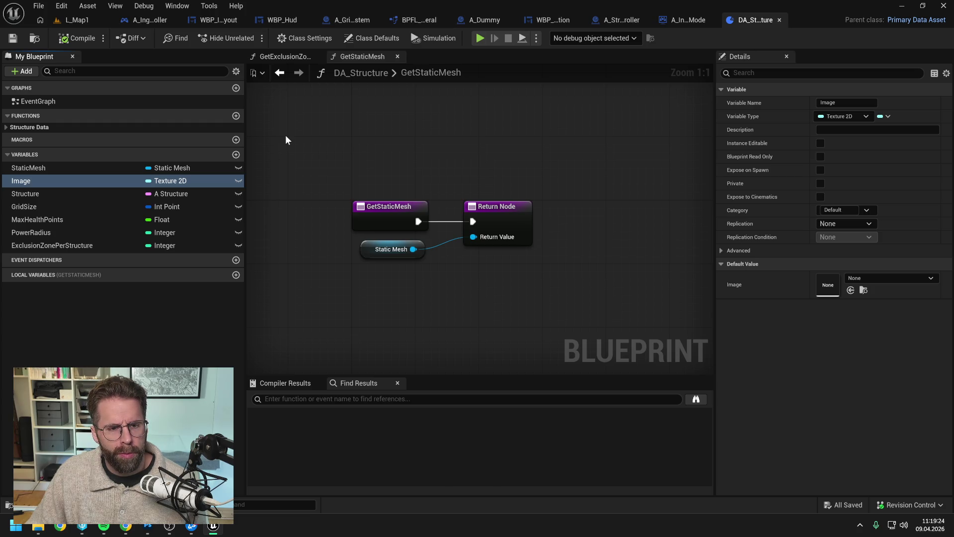
left_click(237, 155)
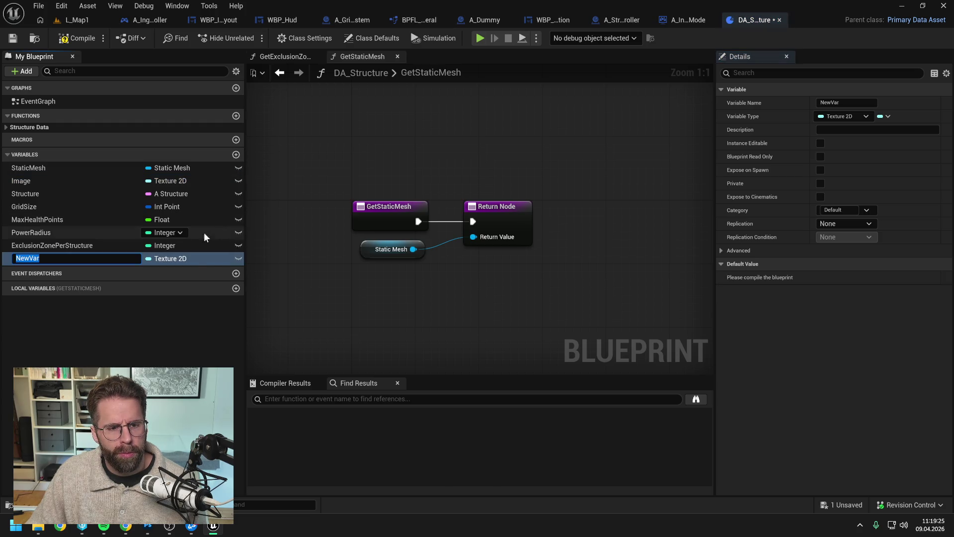
left_click(165, 258)
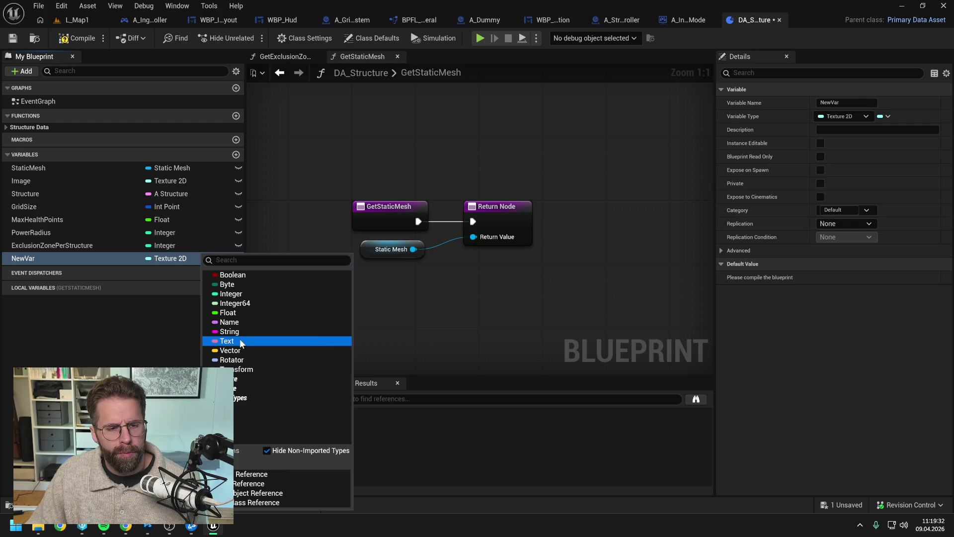
left_click(240, 341)
double_click(55, 256)
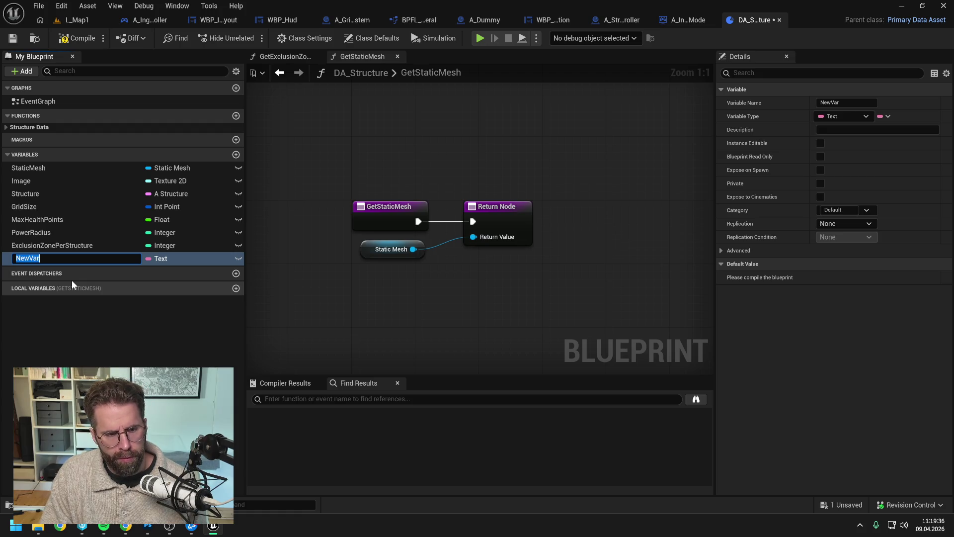
type("Name")
key("BackSpace")
key("BackSpace")
key("BackSpace")
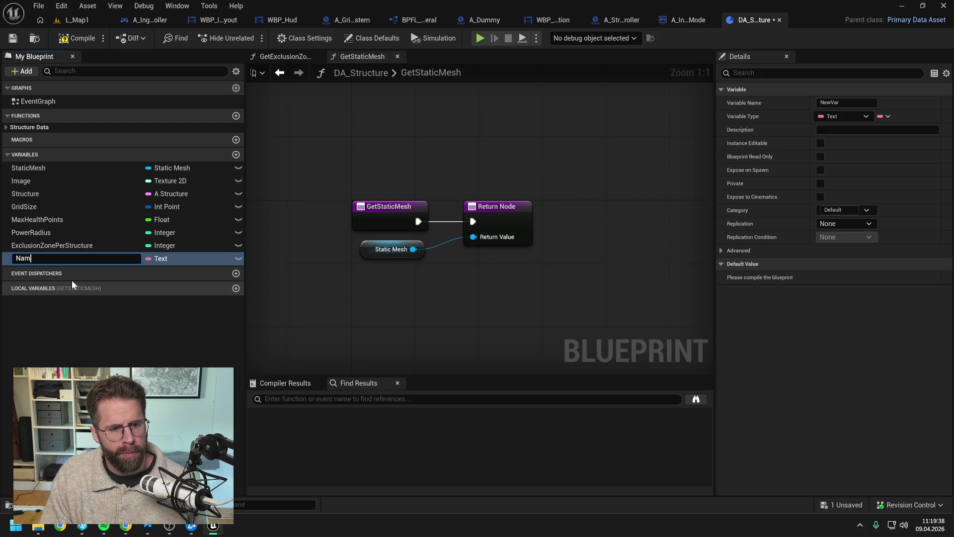
type("DisplayName")
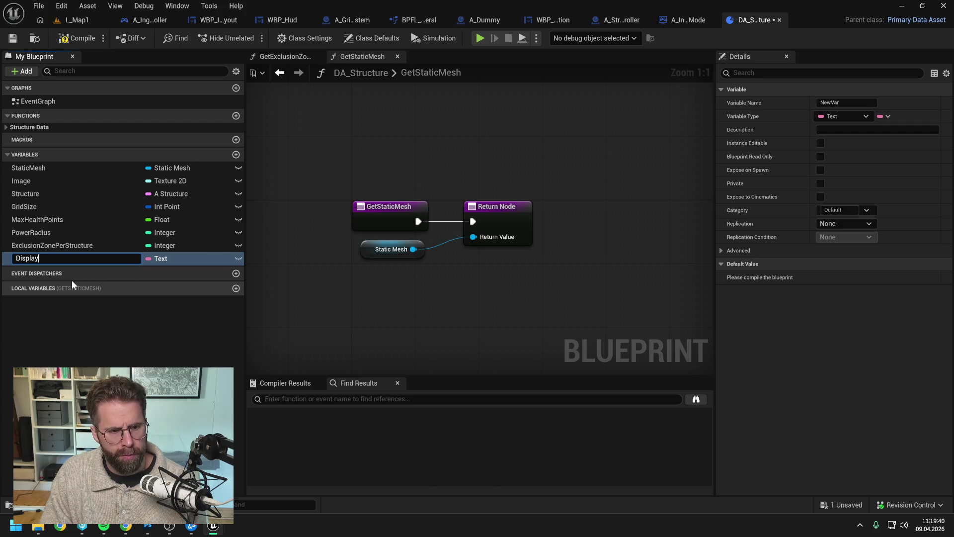
key("Return")
key("ctrl+s")
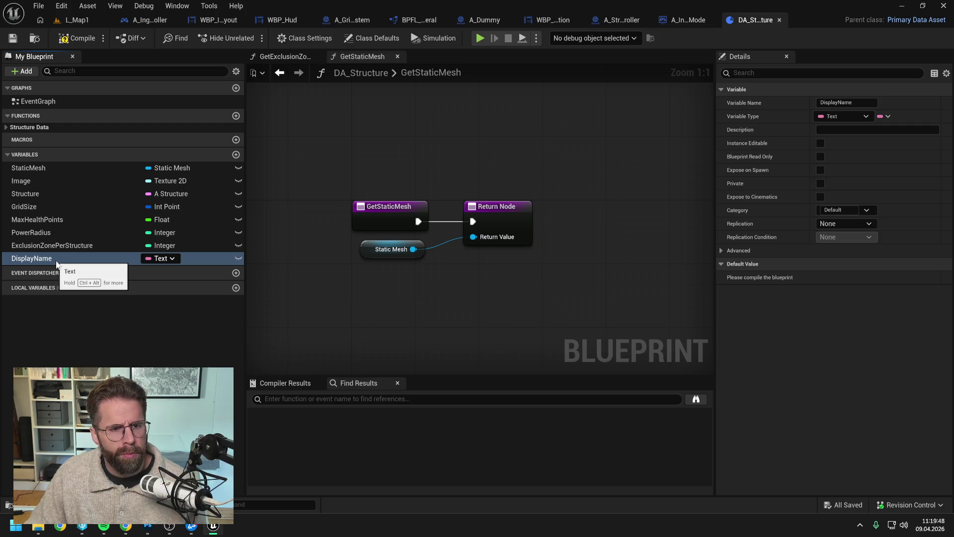
Move DisplayName to the top and rename Image to SelectionImage, then back to Image.
left_click_drag(56, 263, 48, 168)
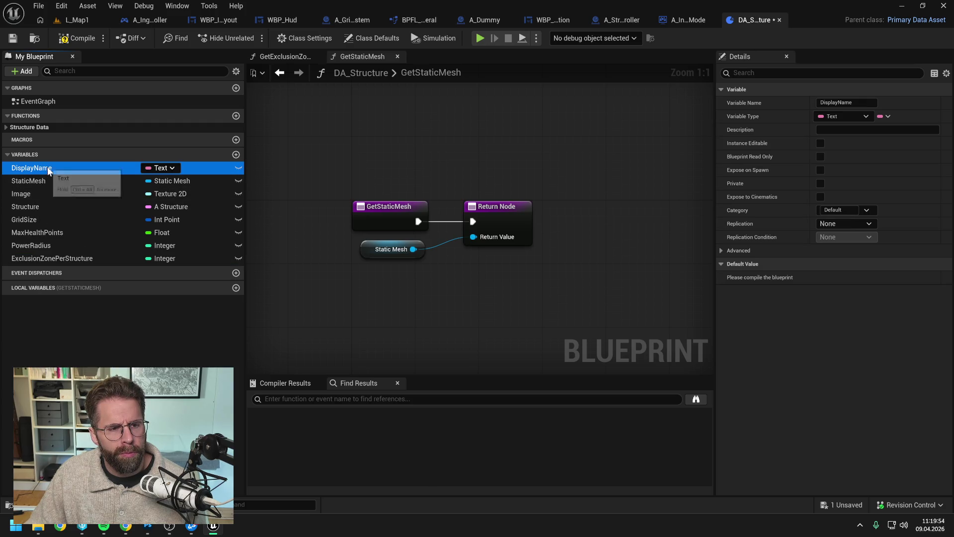
left_click(88, 195)
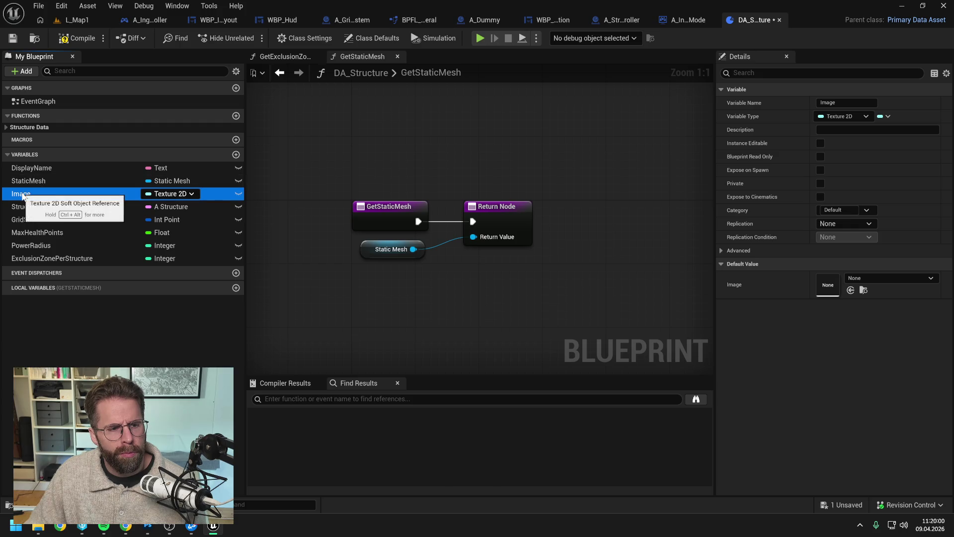
key("F2")
type("S")
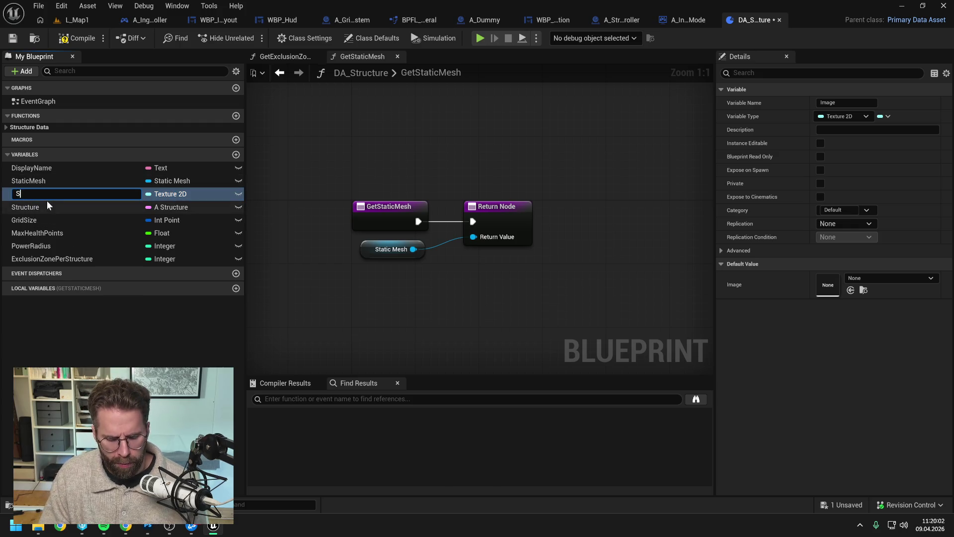
type("Image")
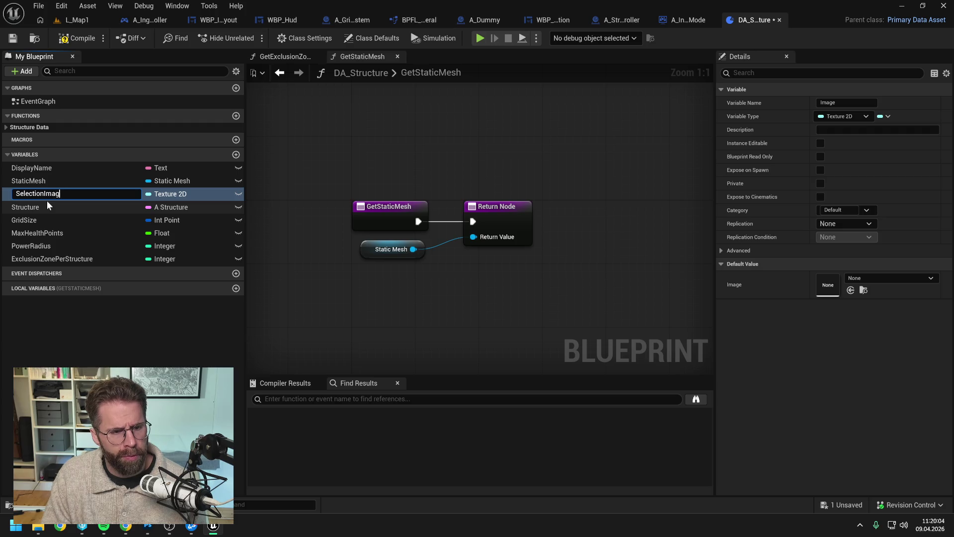
key("Return")
key("ctrl+s")
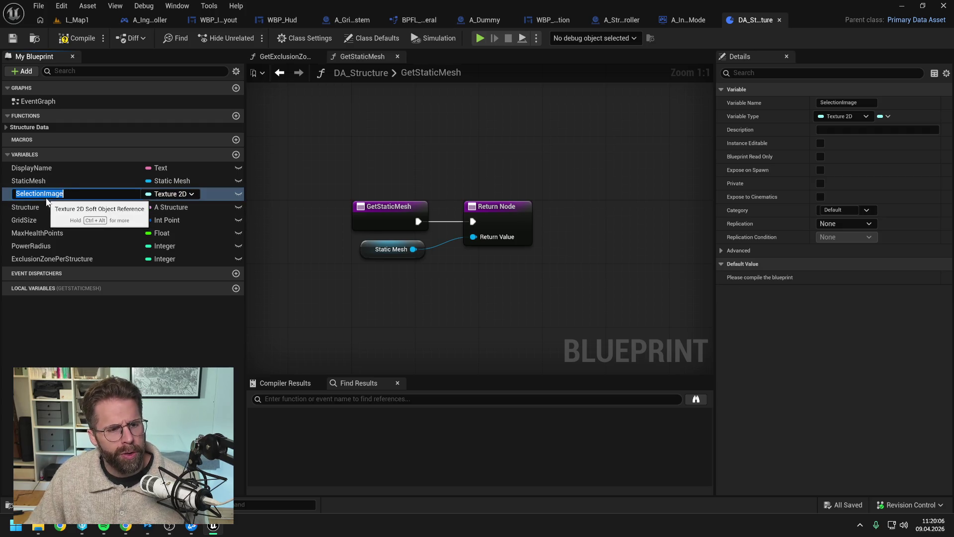
left_click(43, 195)
left_click_drag(45, 194, 2, 196)
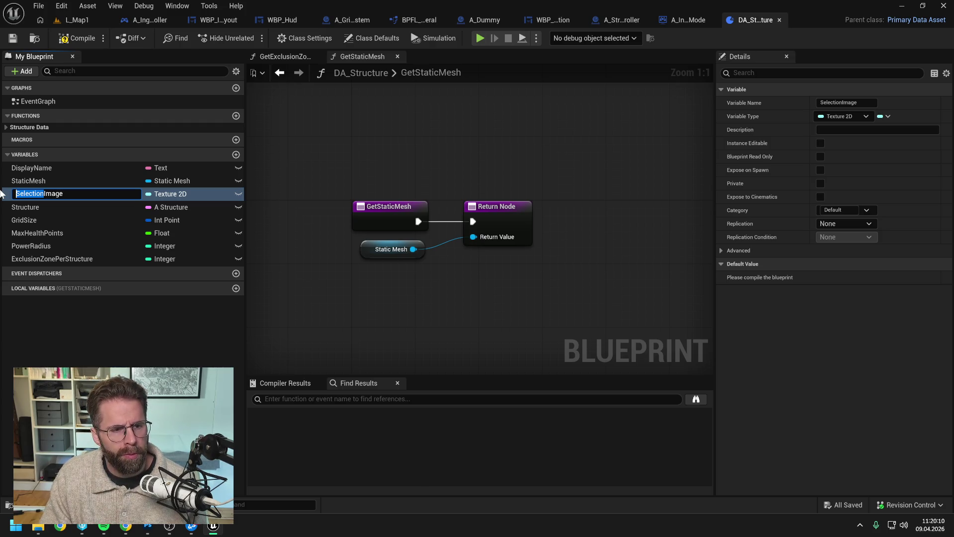
key("BackSpace")
key("Return")
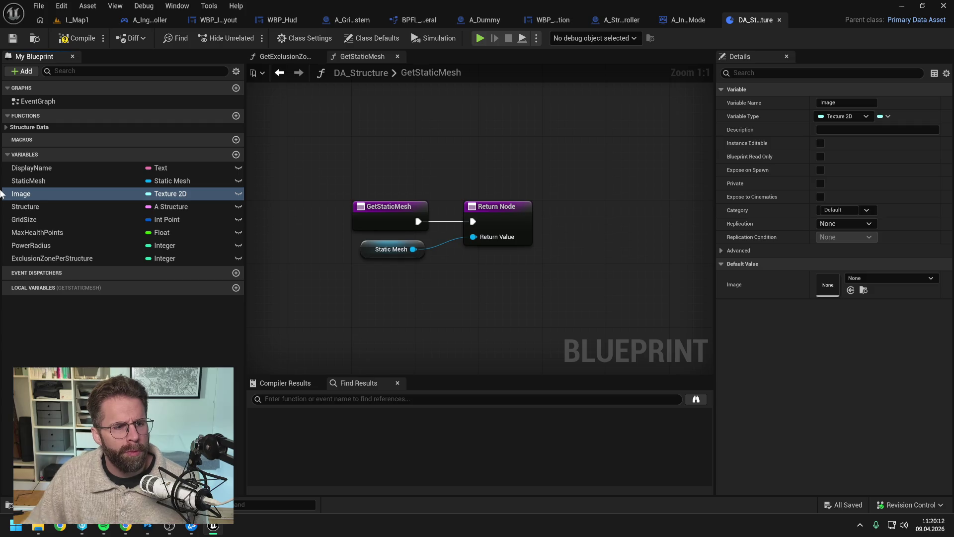
Rename DisplayName to Name and compile the blueprint.
left_click(37, 172)
key("F2")
type("Name")
key("Return")
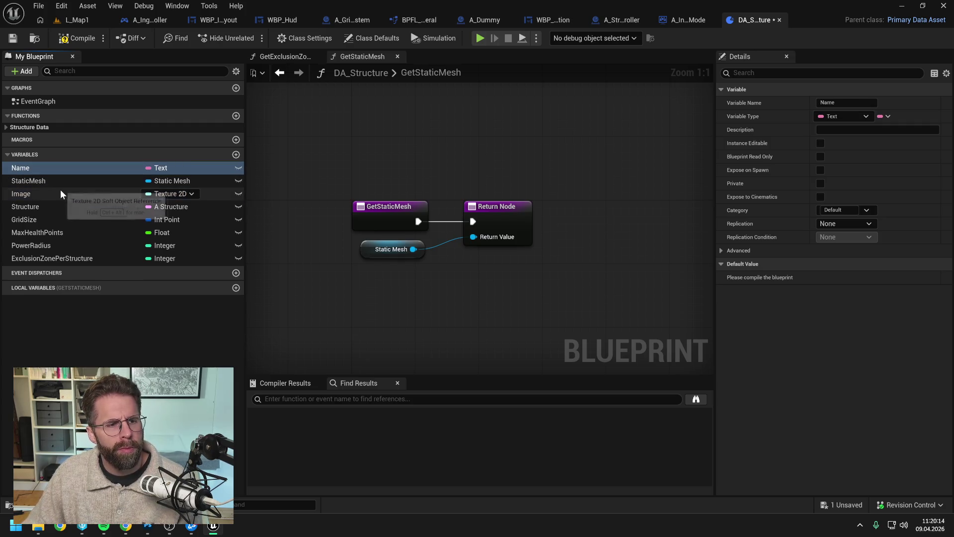
left_click(77, 38)
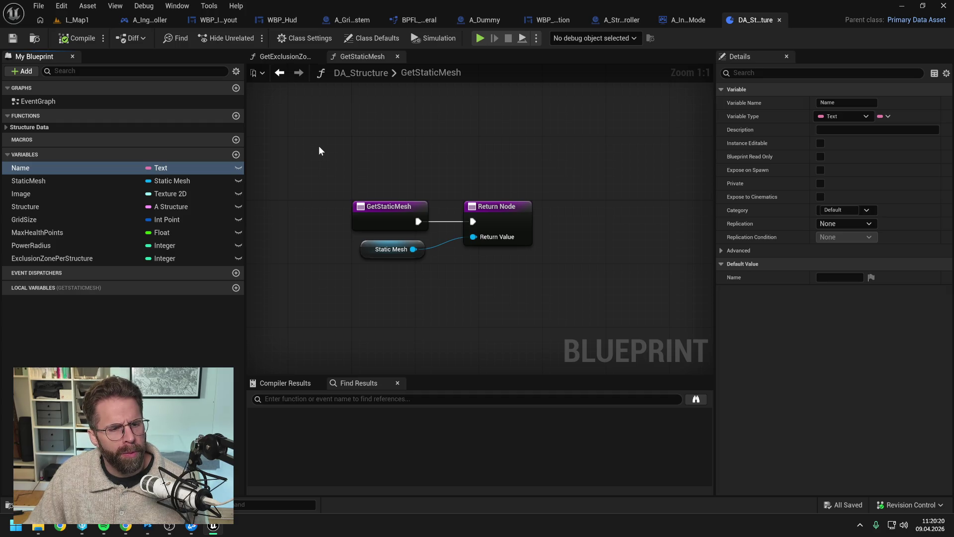
Create a GetImage function with a Texture 2D output named ReturnValue.
left_click(236, 116)
type("GetImage")
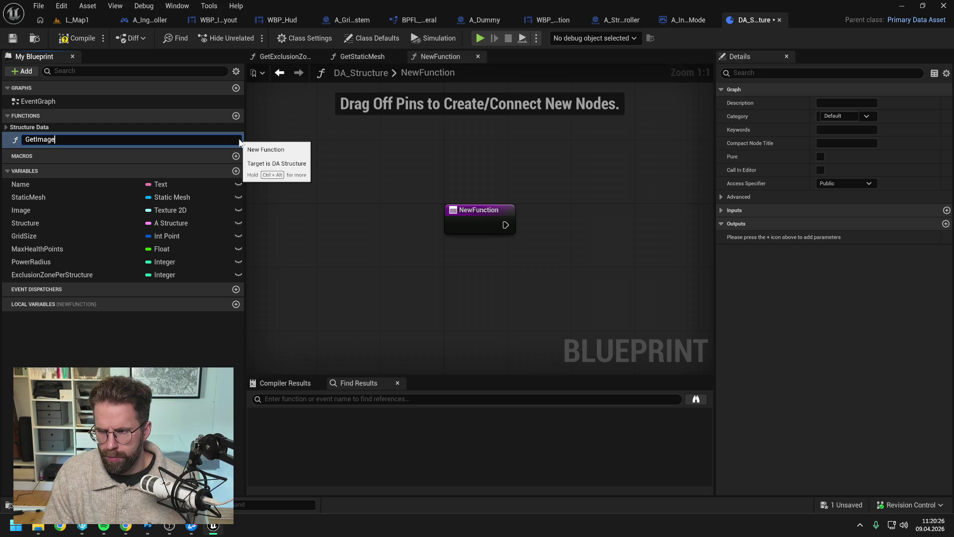
key("Return")
key("ctrl+s")
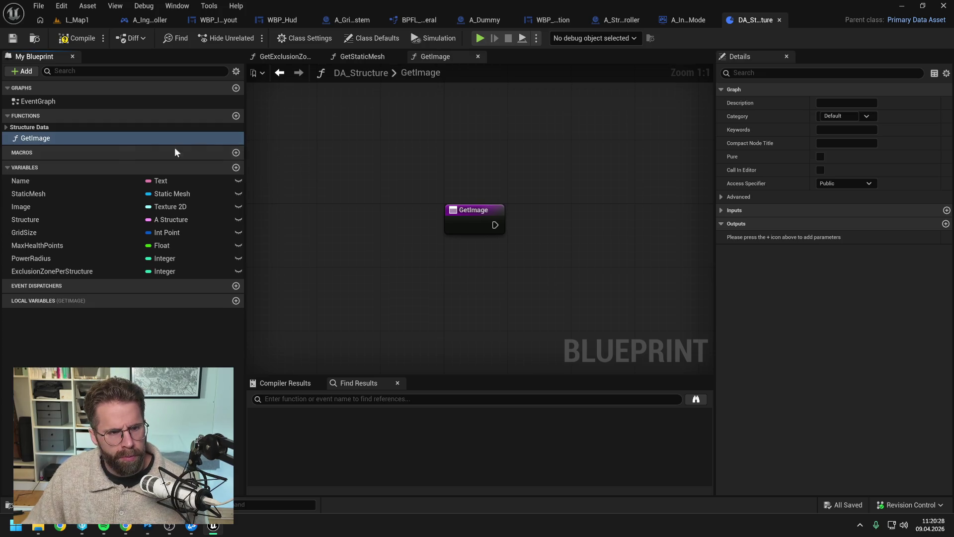
left_click(945, 223)
left_click(852, 237)
type("texture 2")
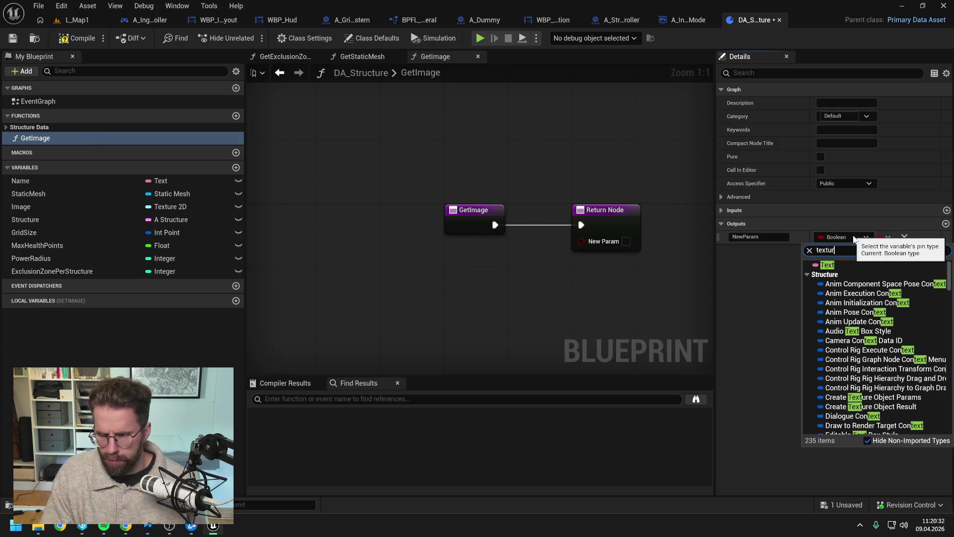
type("d")
mouse_move(844, 359)
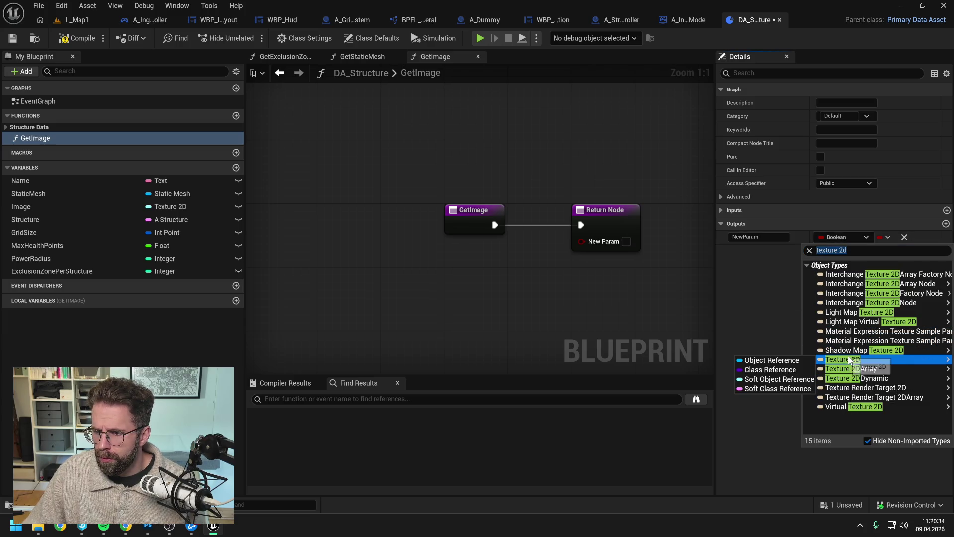
left_click(777, 380)
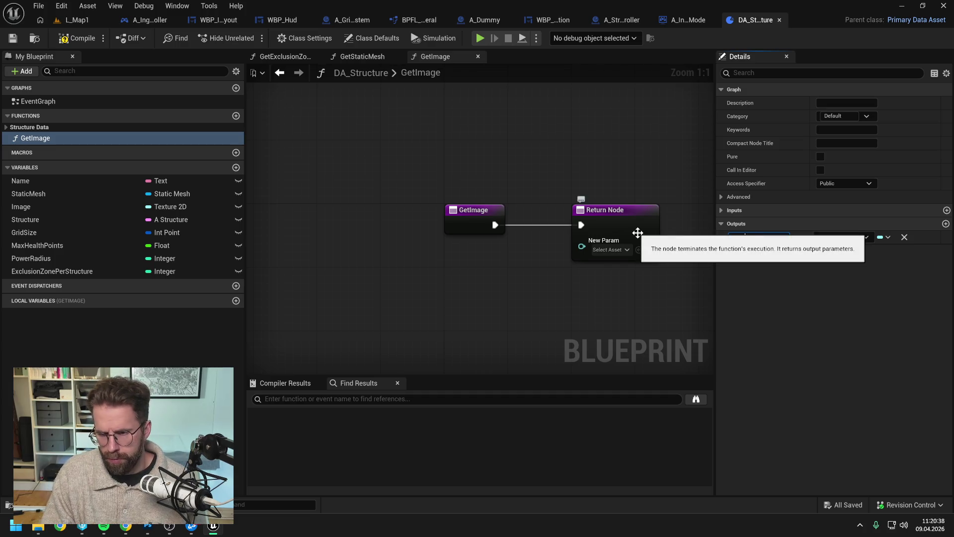
type("ReturnValue")
key("Return")
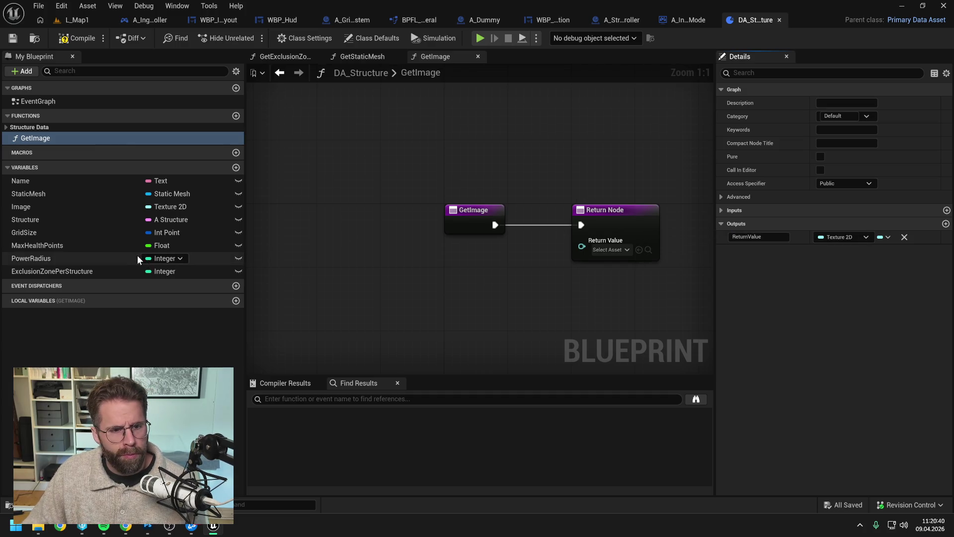
Wire Image into GetImage's return, compile, and place GetImage after GetStaticMesh in Structure Data.
mouse_move(53, 210)
left_mouse_down()
mouse_move(419, 259)
mouse_move(581, 244)
left_mouse_up()
left_click(481, 273)
left_click(561, 293)
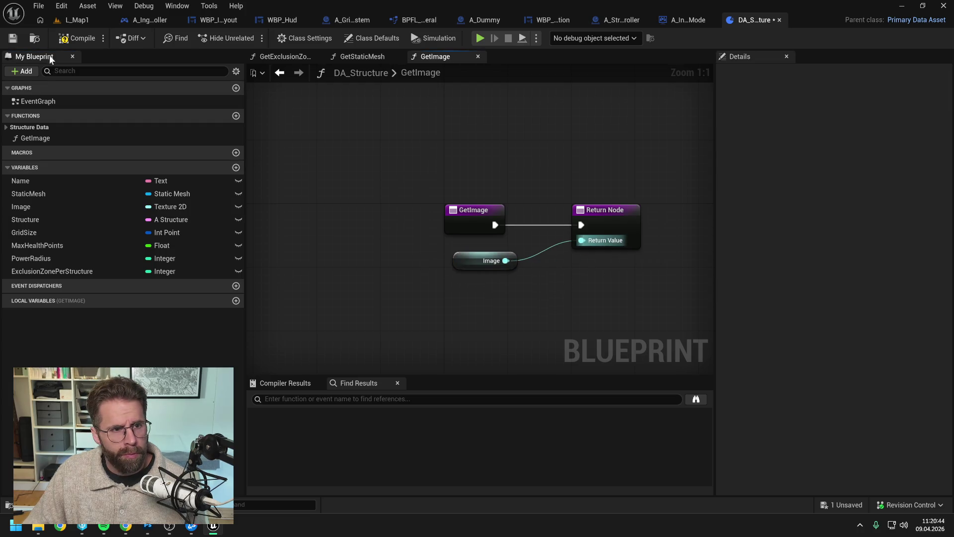
left_click(75, 38)
left_click_drag(36, 138, 30, 127)
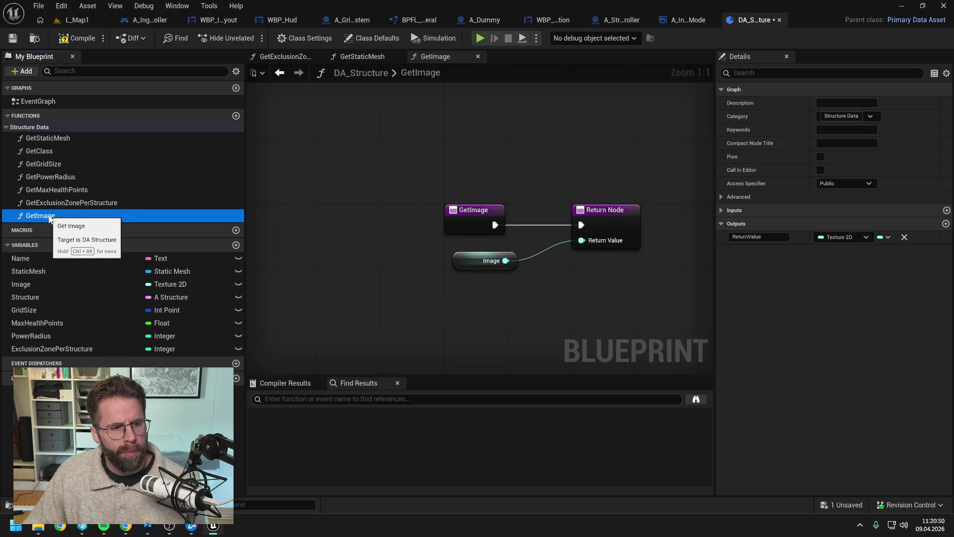
left_click_drag(43, 217, 45, 152)
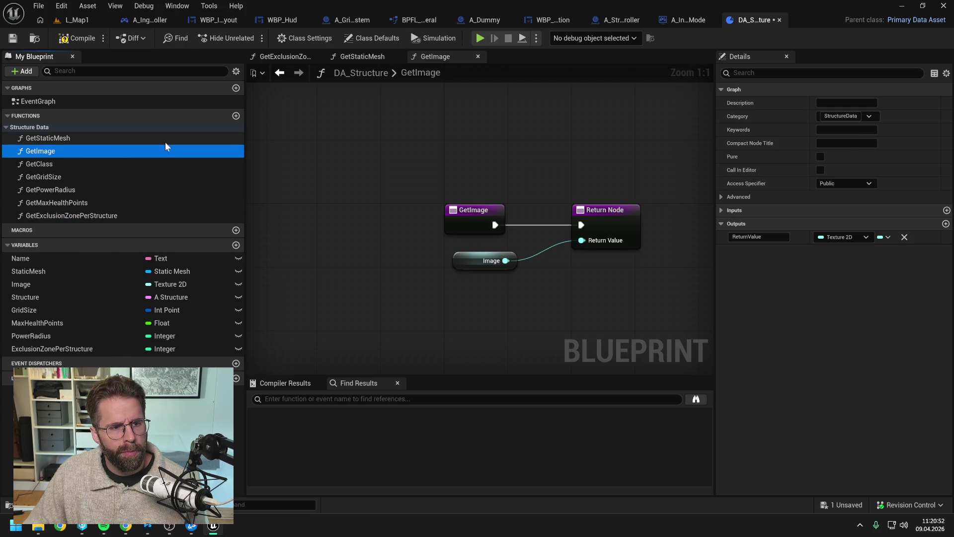
Add a GetName function at the top of Structure Data with a wired Return Node.
left_click(237, 116)
type("GetName")
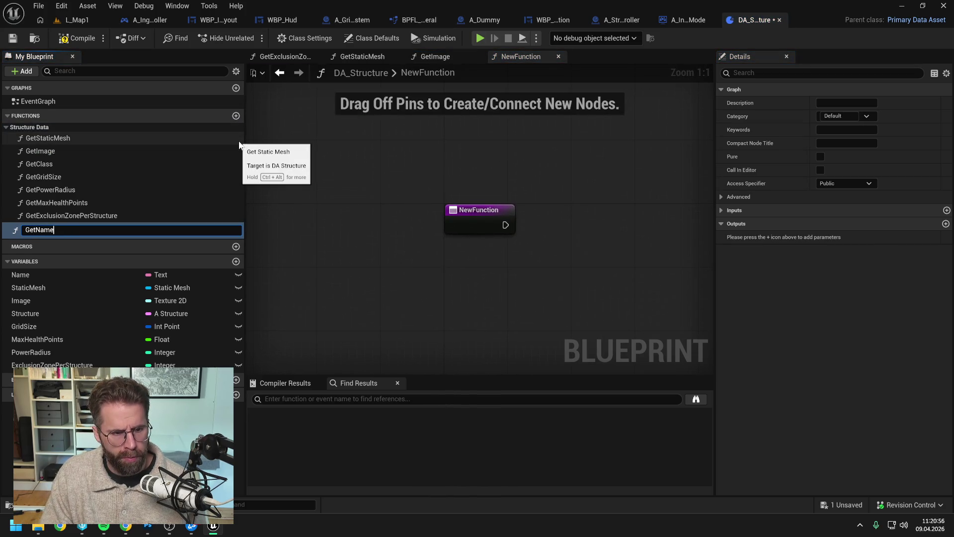
key("Return")
mouse_move(17, 230)
left_mouse_down()
mouse_move(37, 170)
mouse_move(35, 139)
left_mouse_up()
right_click(558, 228)
type("return")
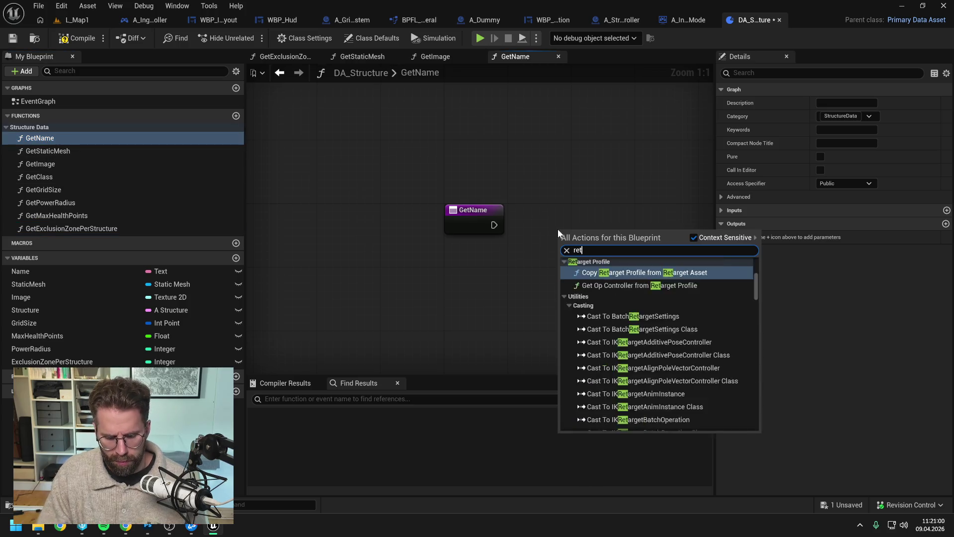
key("Return")
left_click_drag(558, 228, 581, 205)
mouse_move(494, 225)
left_mouse_down()
mouse_move(532, 233)
mouse_move(612, 223)
left_mouse_up()
Give GetName a Text Return Value fed by the Name variable, undo the extra pin, and save.
left_click(946, 238)
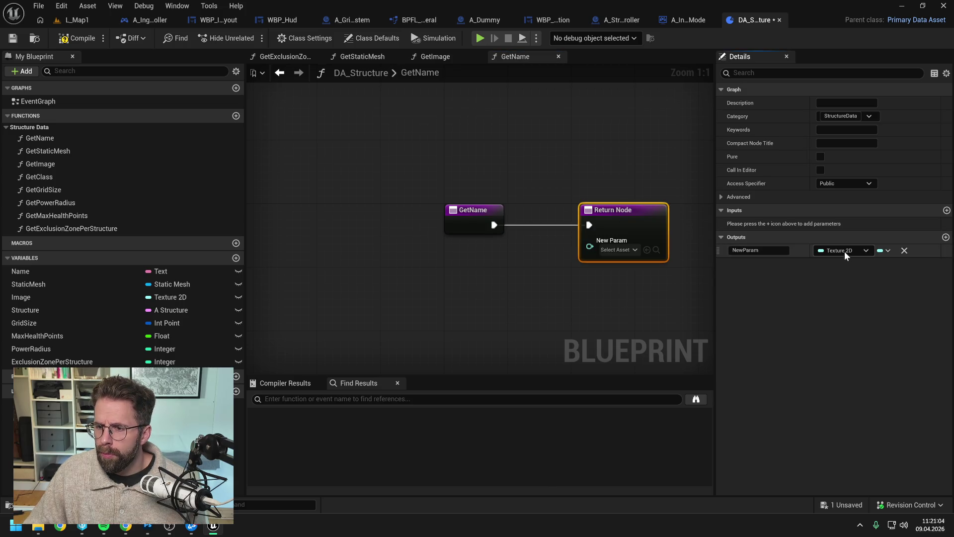
left_click(844, 250)
type("text")
left_click(827, 278)
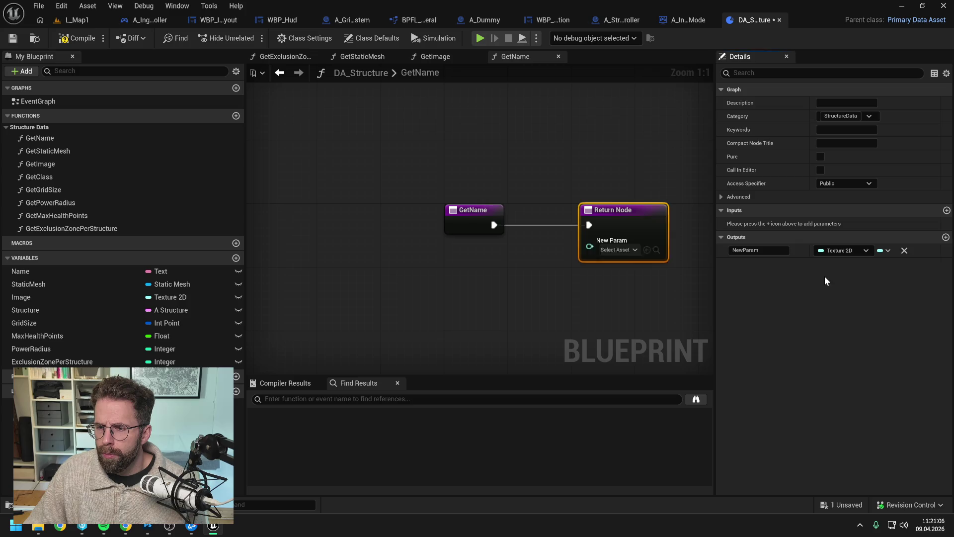
type("Return")
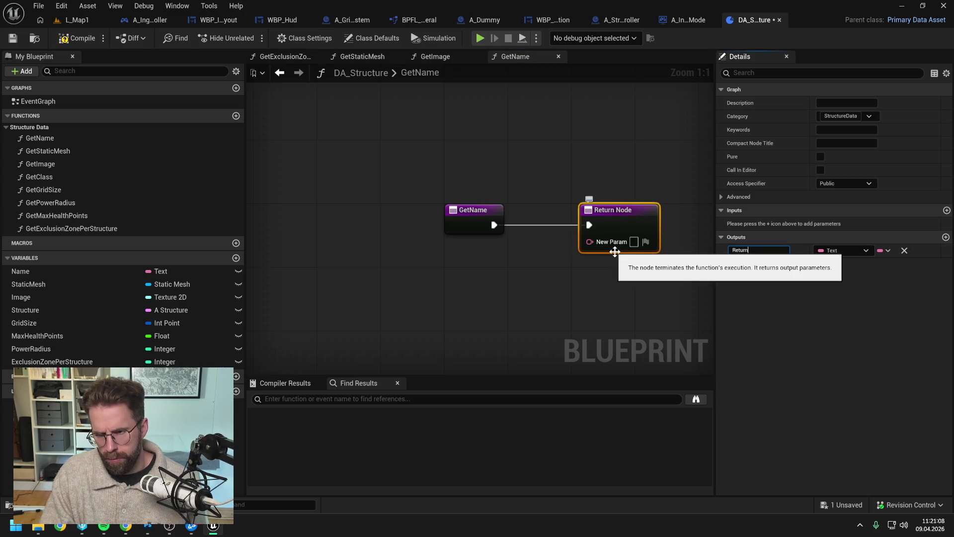
type("e")
key("Return")
mouse_move(124, 271)
left_mouse_down()
mouse_move(511, 275)
mouse_move(584, 243)
left_mouse_up()
left_click(514, 278)
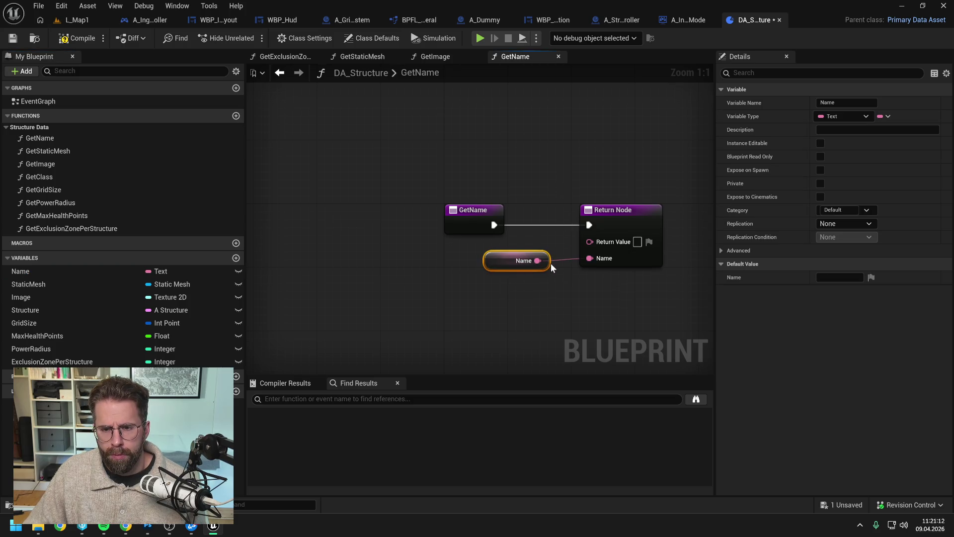
key("ctrl+z")
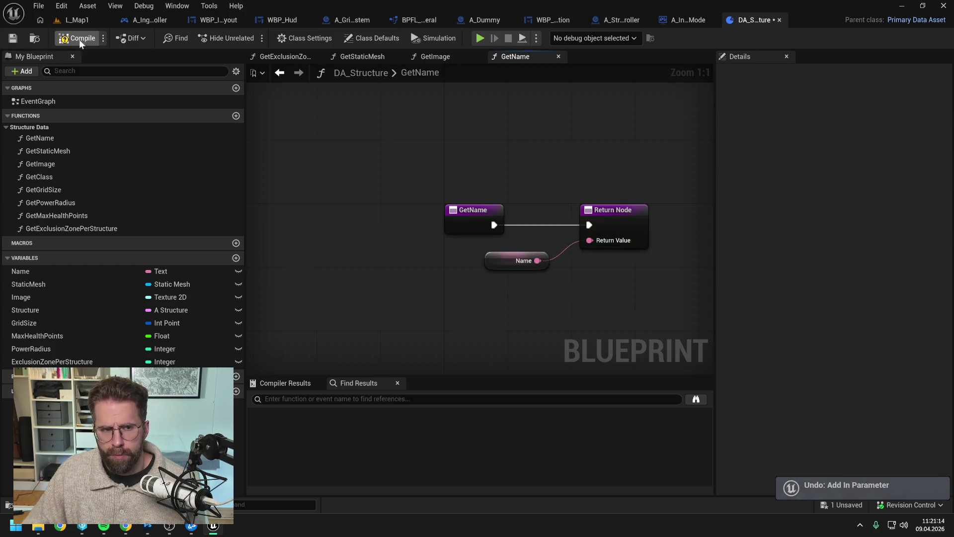
key("ctrl+s")
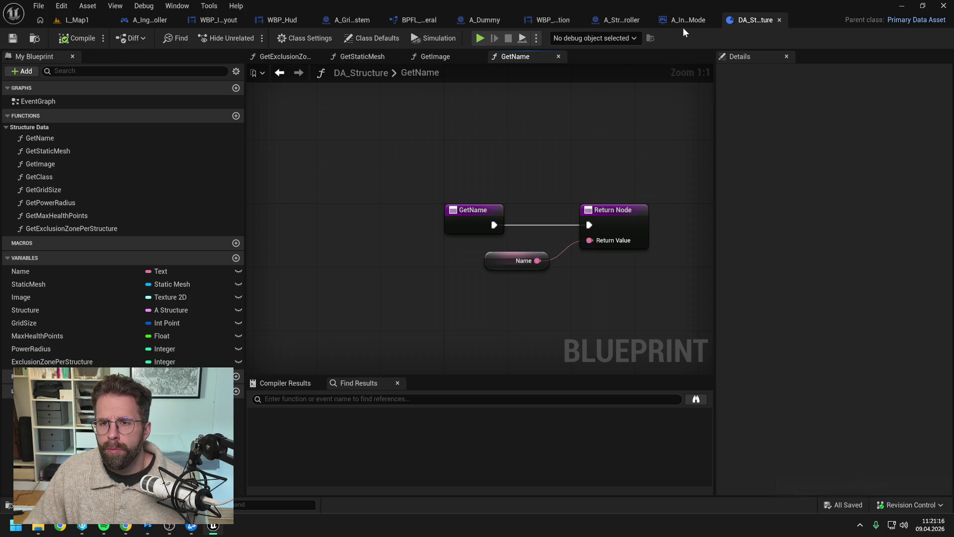
In SelectStructures, add a Get Image node from the structure data onto the execution line.
left_click(689, 20)
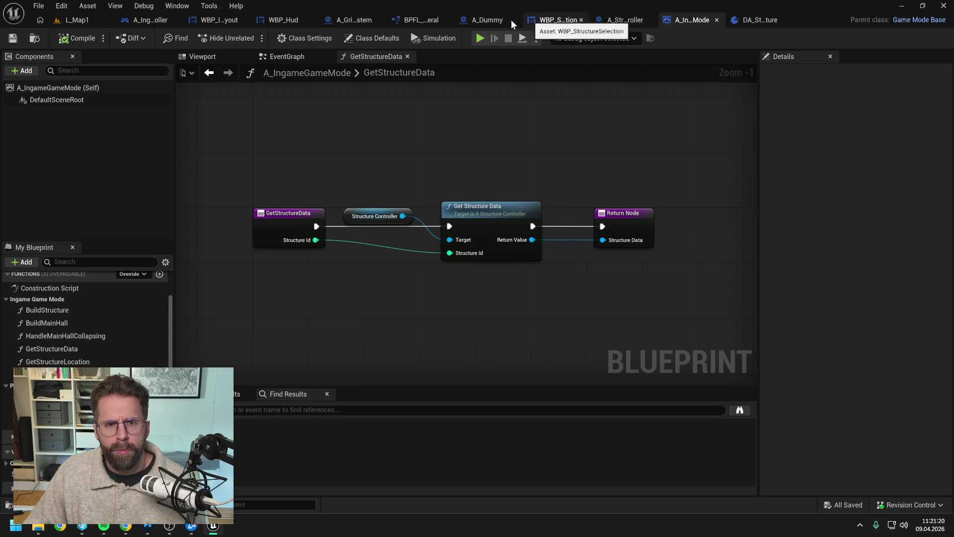
left_click(564, 20)
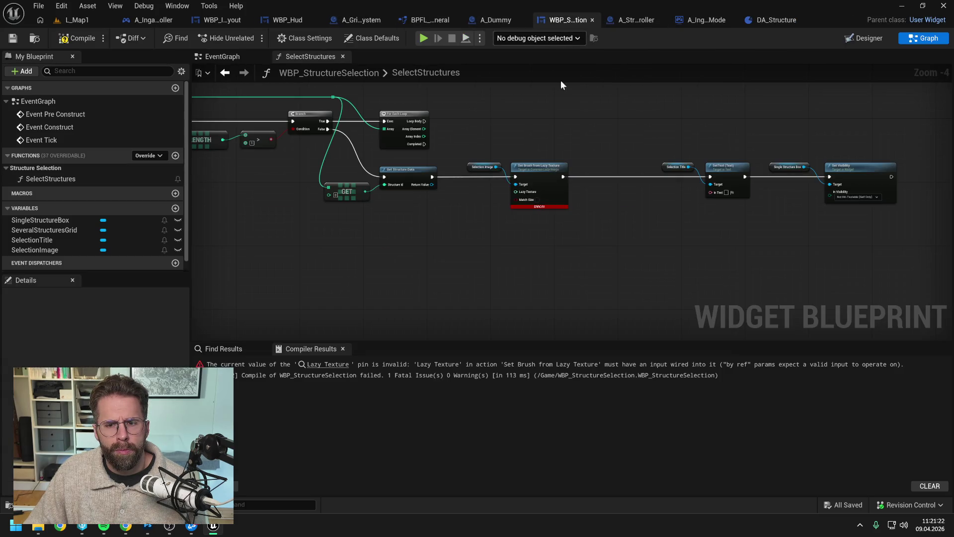
scroll(440, 198, "up", 1)
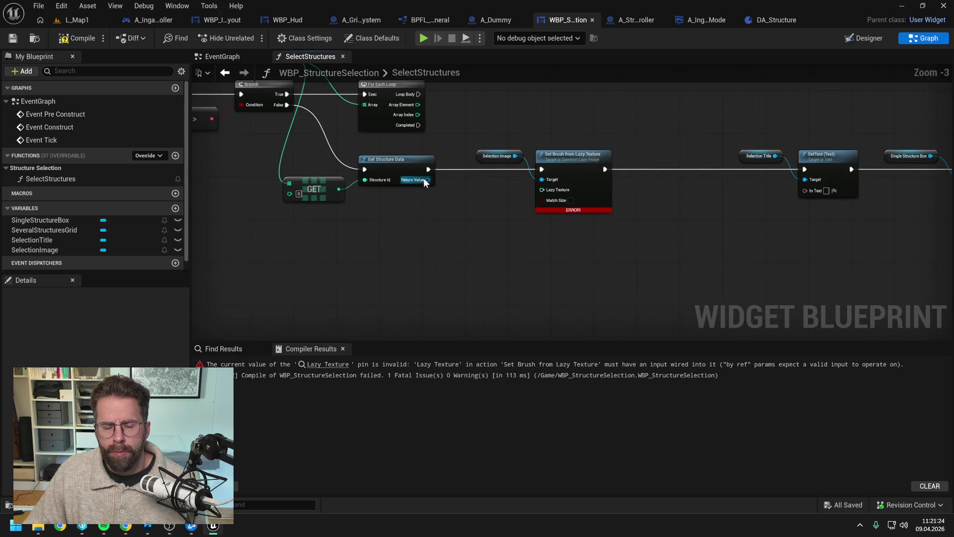
left_click_drag(427, 179, 453, 210)
type("get ")
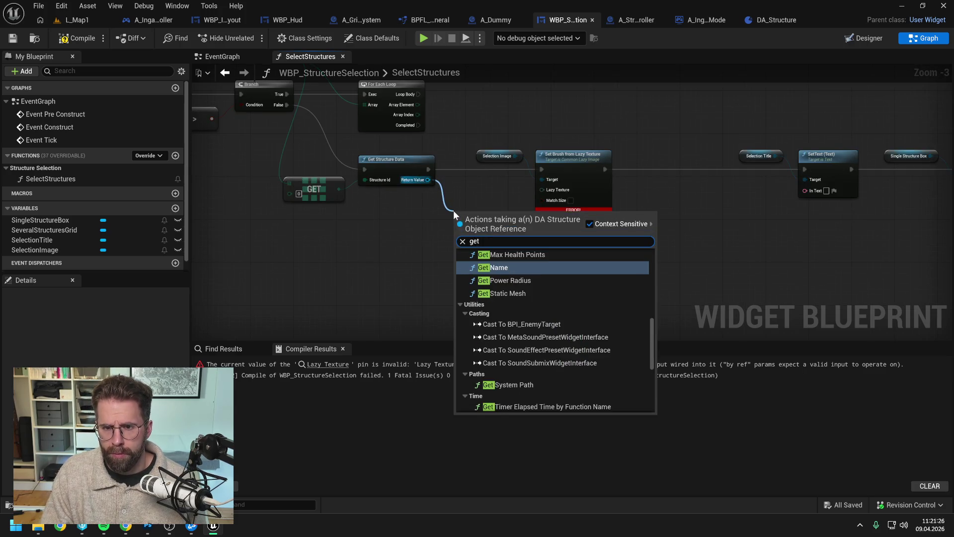
type("ima")
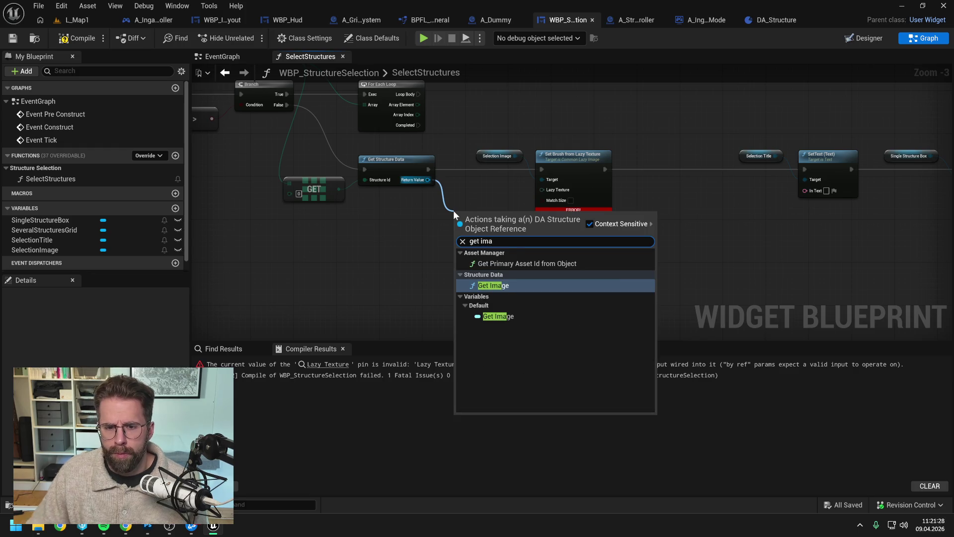
left_click(500, 288)
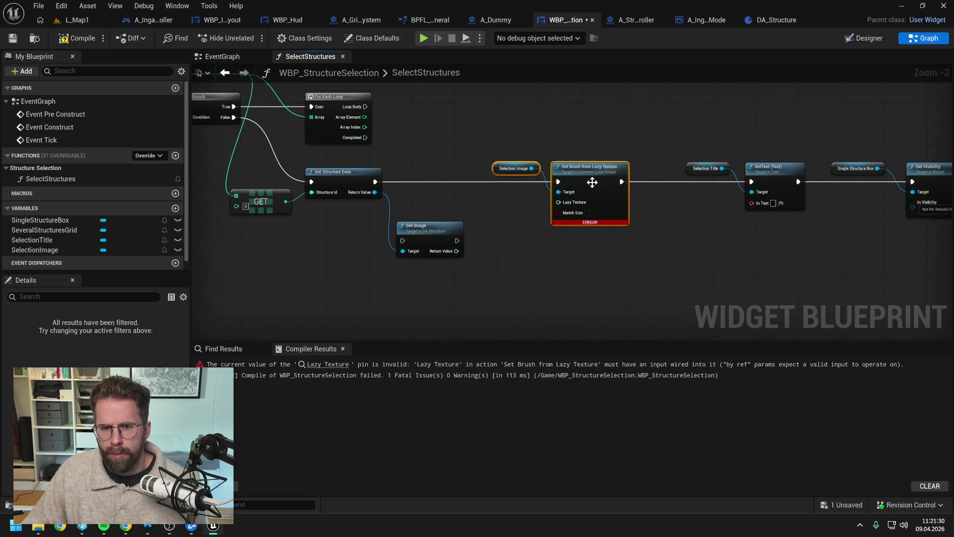
left_click_drag(446, 231, 457, 172)
left_click_drag(375, 181, 413, 181)
mouse_move(472, 184)
left_mouse_down()
mouse_move(560, 182)
mouse_move(532, 201)
mouse_move(557, 203)
left_mouse_up()
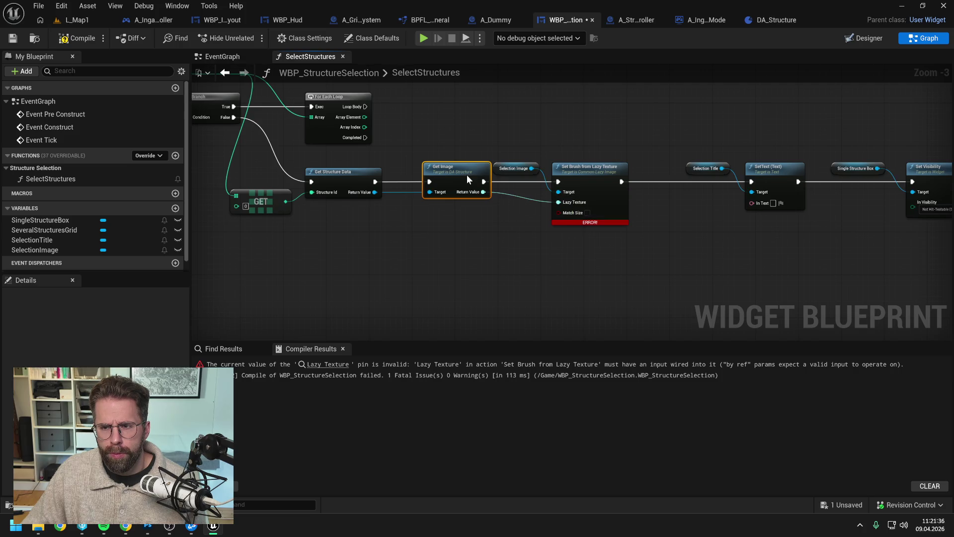
left_click_drag(467, 178, 462, 177)
left_click(438, 238)
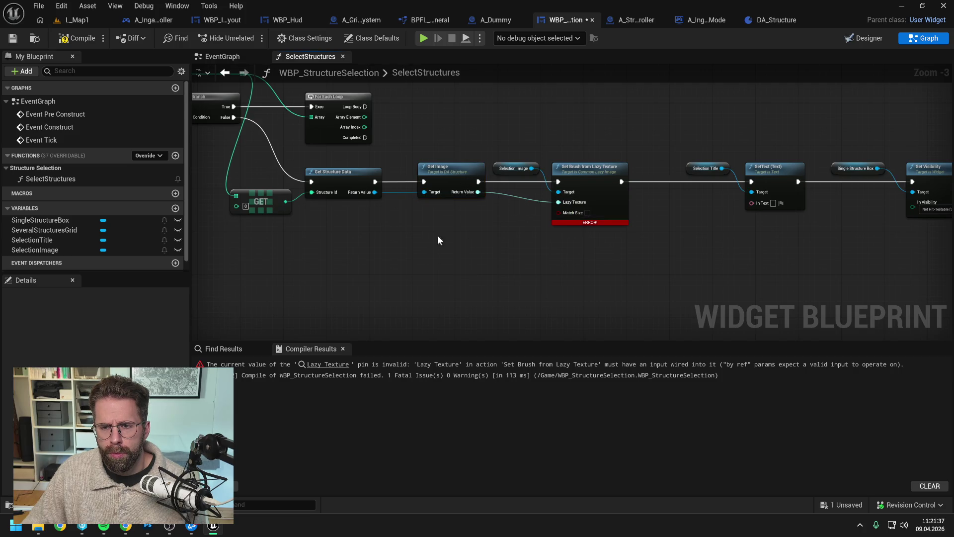
Add a reroute point lifting the structure data wire above the execution line, and save.
double_click(400, 191)
left_click_drag(404, 193, 409, 160)
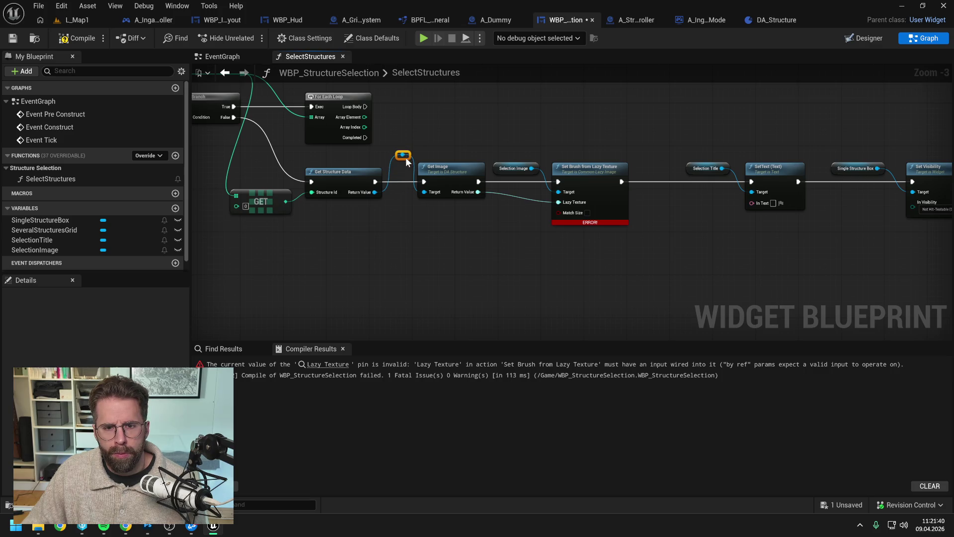
left_click(438, 151)
key("ctrl+s")
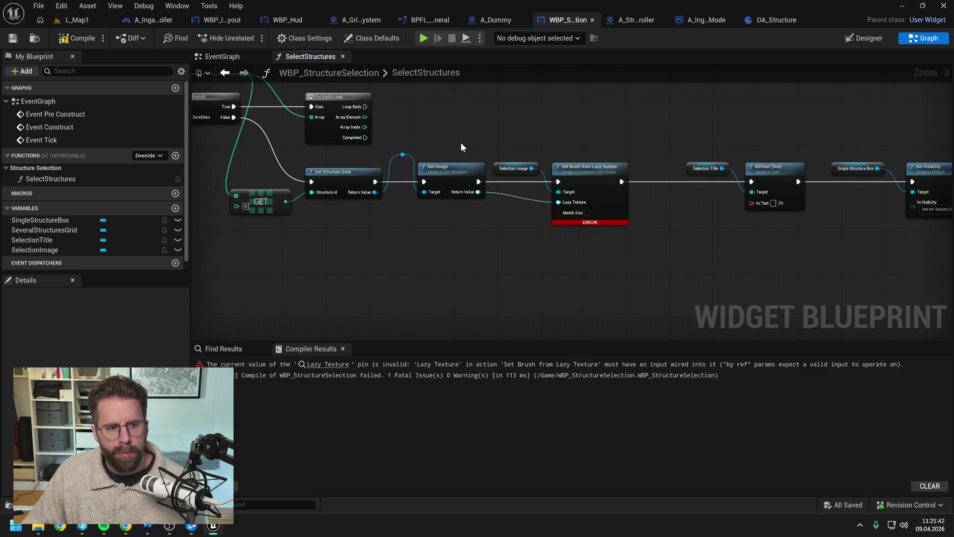
Add a Get Name node between Set Brush and SetText, then compile and save.
left_click_drag(678, 219, 678, 220)
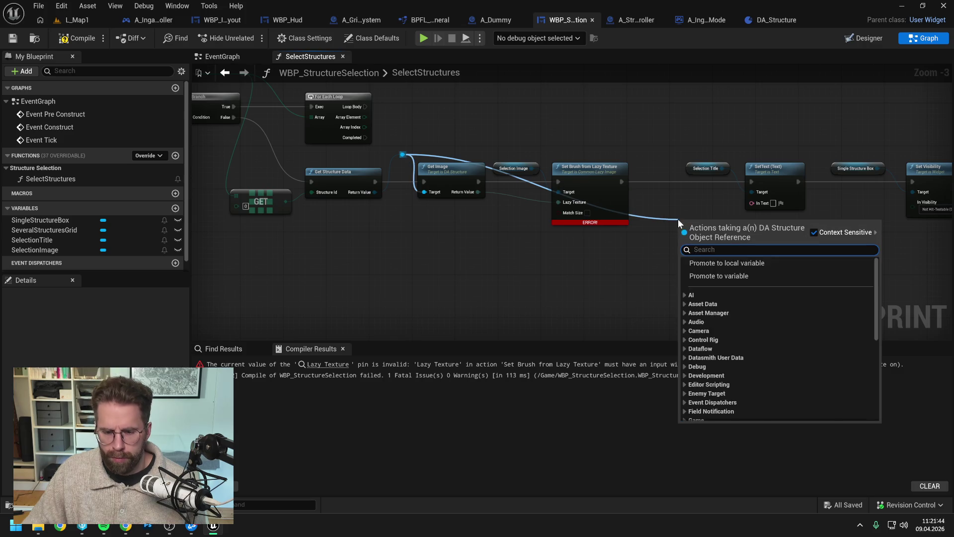
type("get name")
key("Return")
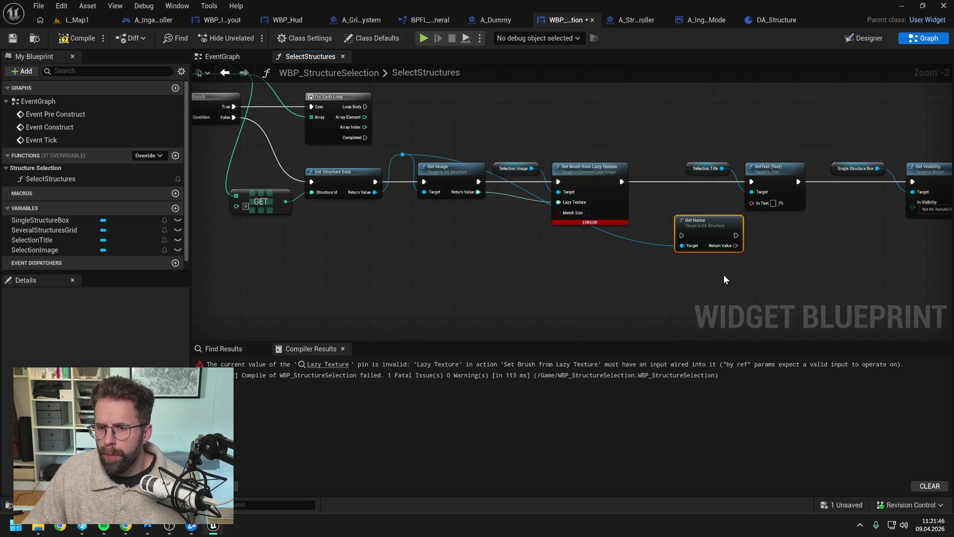
left_click_drag(547, 164, 804, 208)
left_click_drag(626, 180, 712, 180)
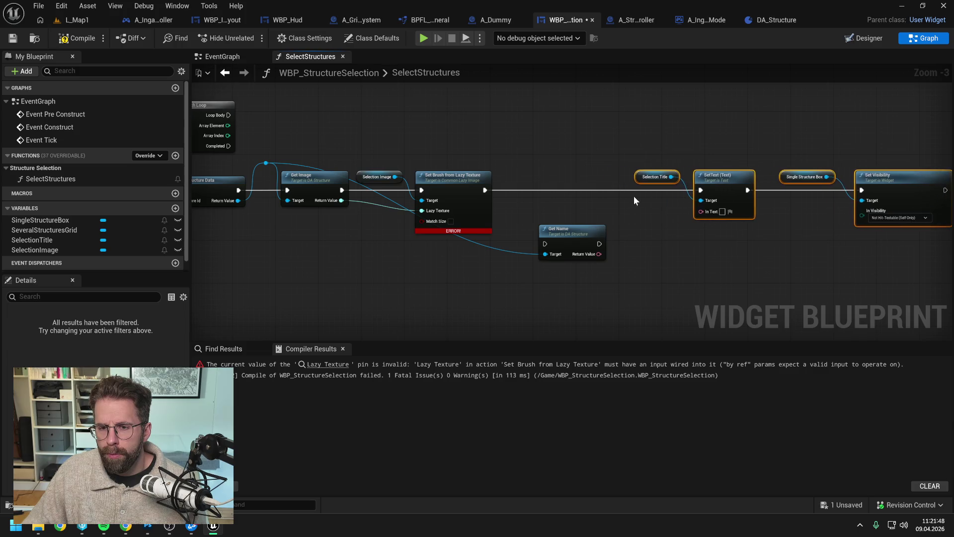
left_click_drag(565, 225, 568, 176)
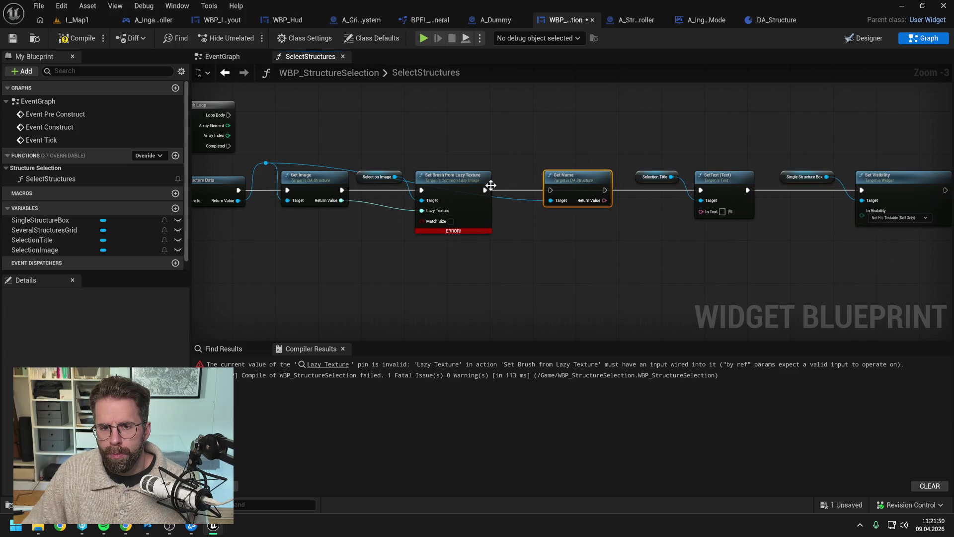
mouse_move(485, 190)
left_mouse_down()
mouse_move(550, 190)
mouse_move(518, 168)
left_mouse_up()
double_click(523, 199)
mouse_move(607, 189)
left_mouse_down()
mouse_move(695, 187)
mouse_move(675, 219)
mouse_move(631, 199)
mouse_move(708, 212)
left_mouse_up()
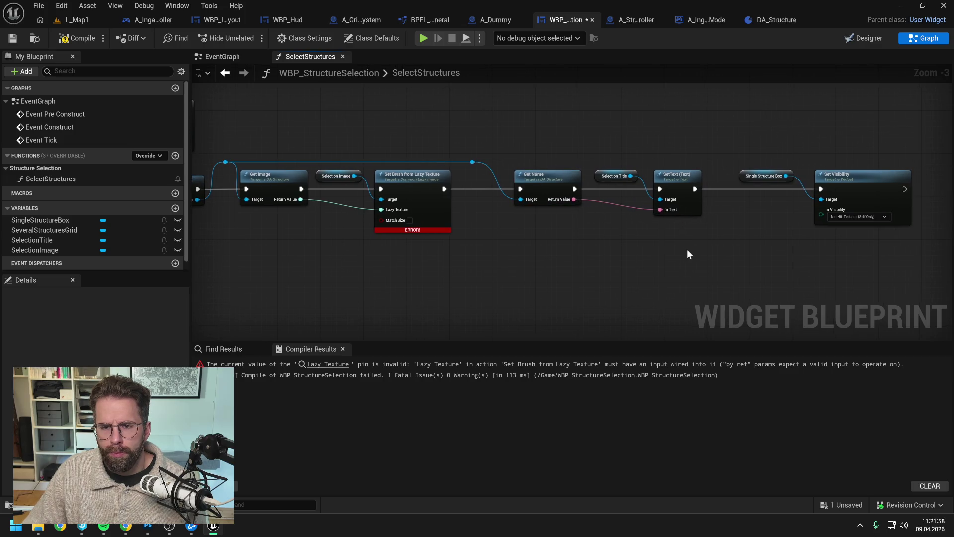
key("F7")
key("ctrl+s")
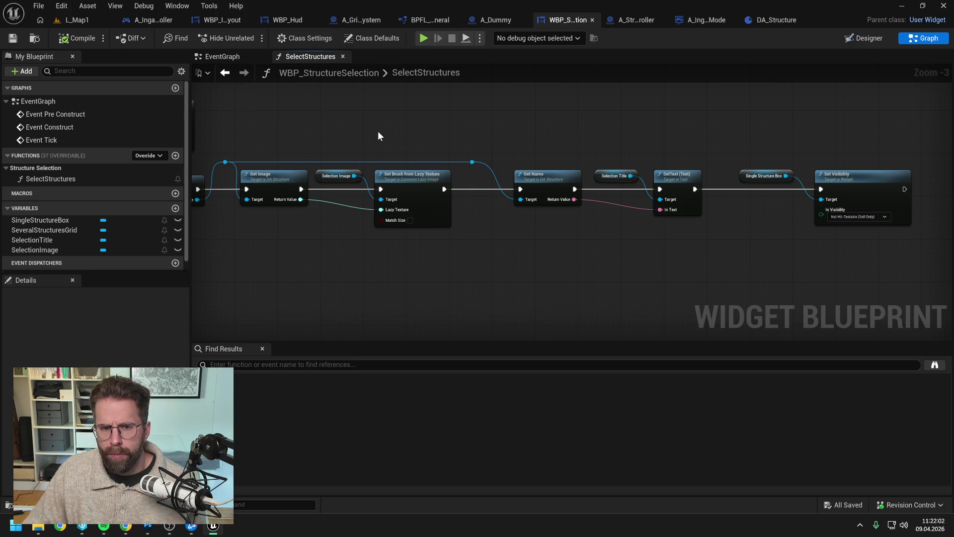
Set the MainHall Structure data asset's Name to Command Center, then switch to the browser.
key("ctrl+space")
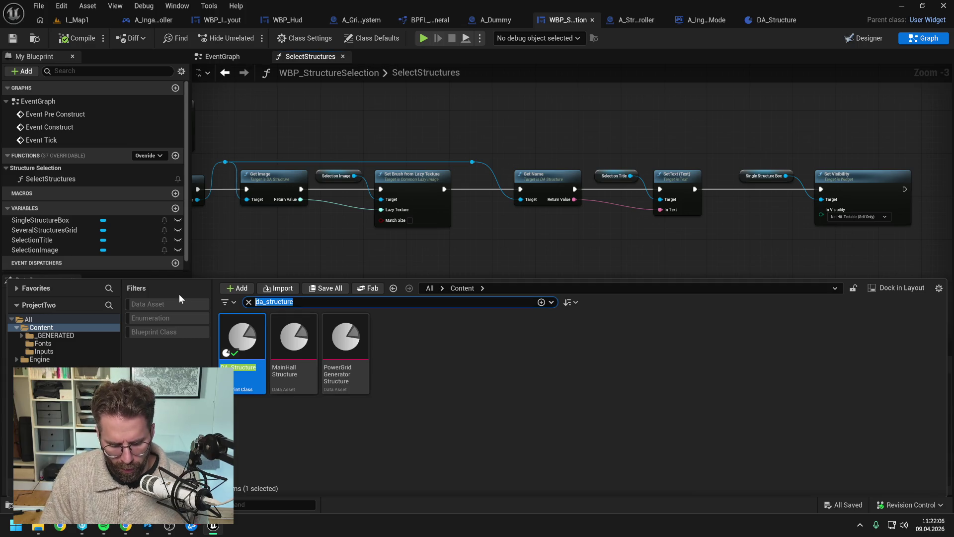
type("main")
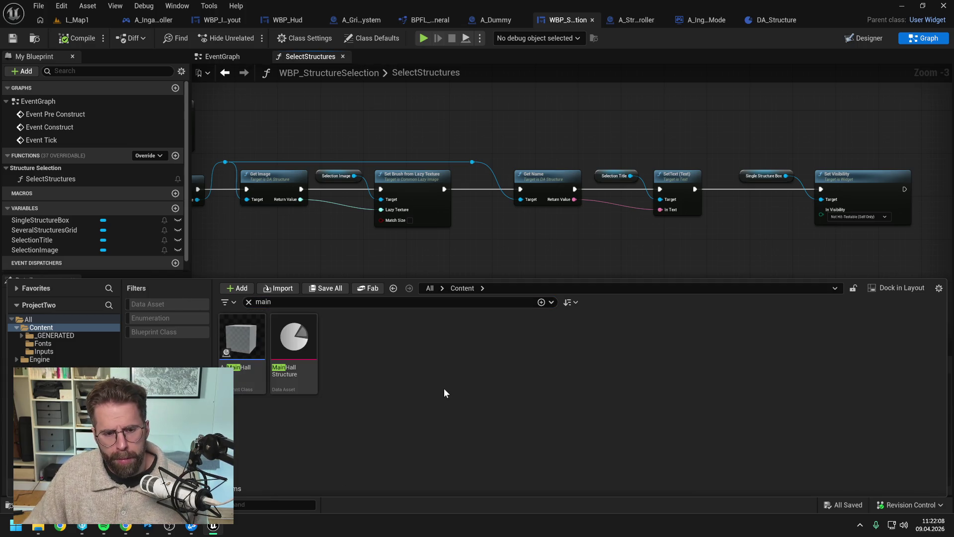
double_click(311, 335)
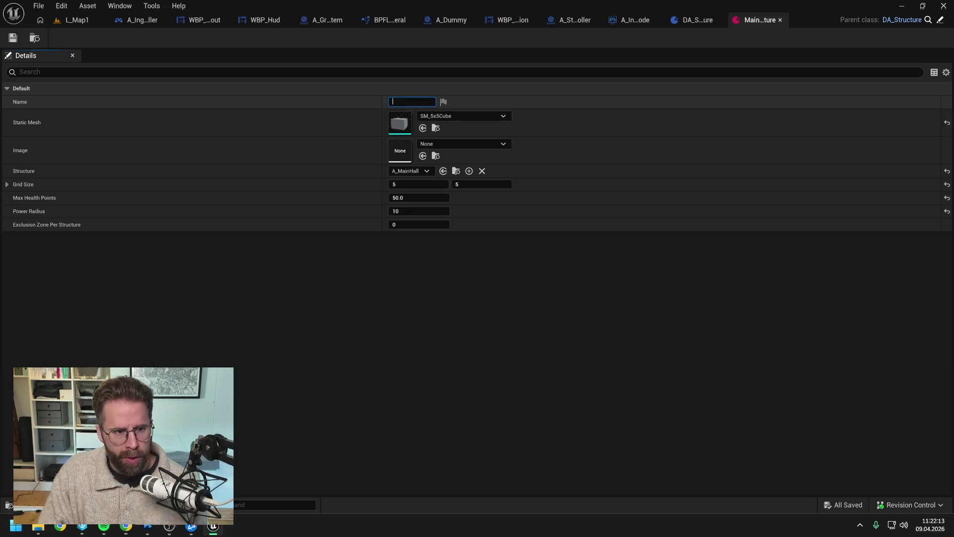
type("Command Center")
key("Return")
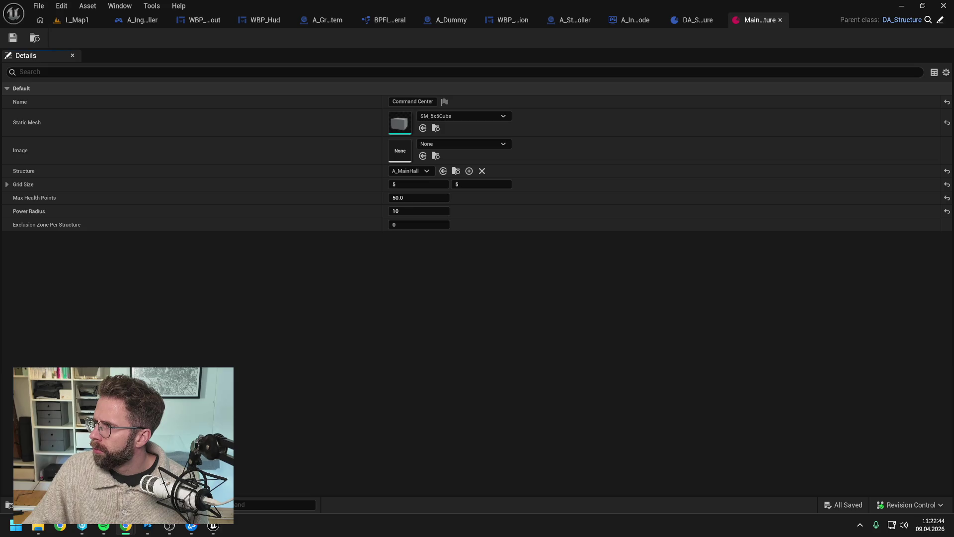
key("alt+Tab")
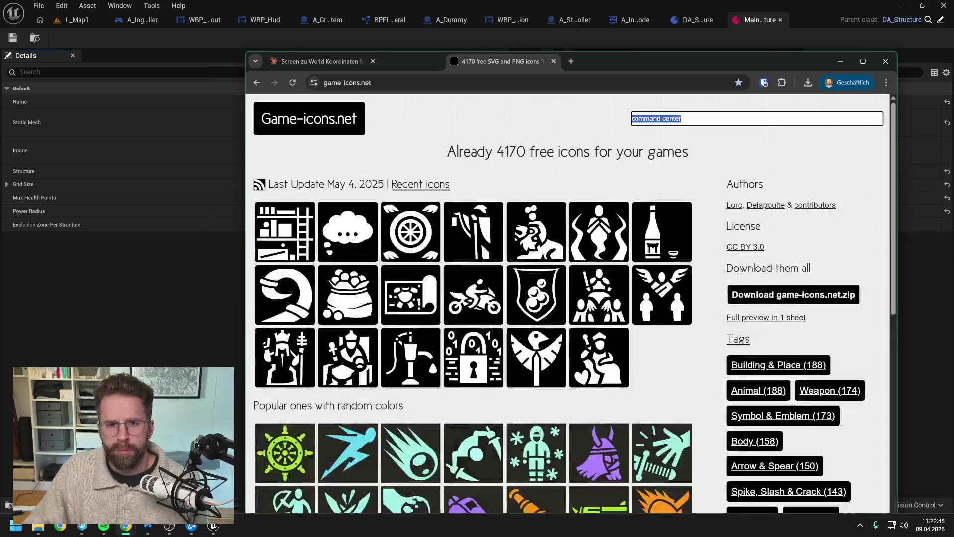
Search game-icons.net for 'hall' and open the full results.
left_click_drag(532, 64, 495, 41)
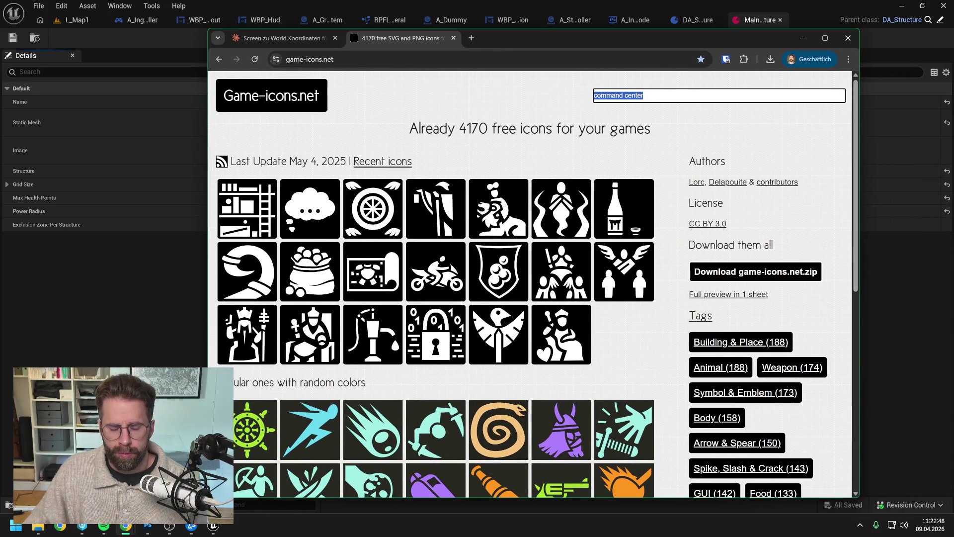
type("hall")
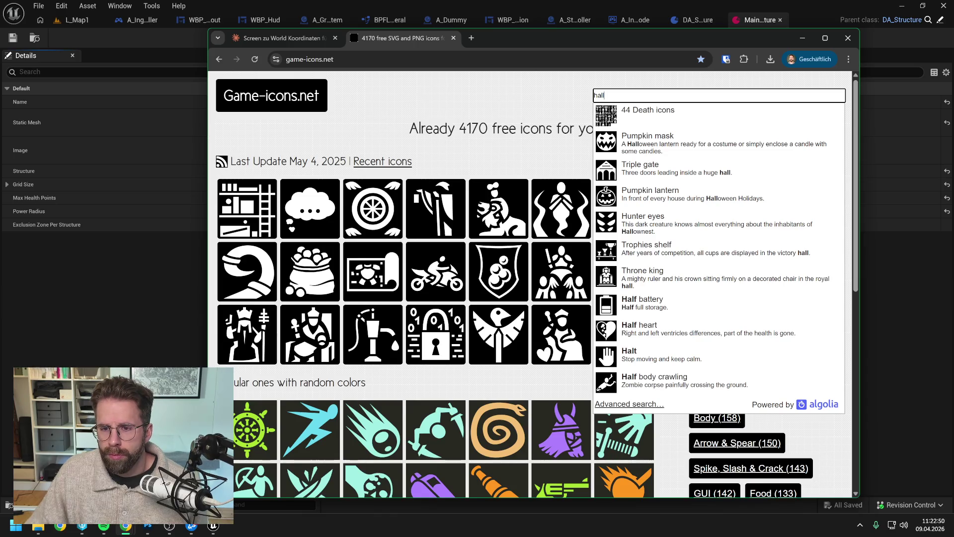
left_click(629, 404)
Replace the search term with 'building' and scroll down to the results' pagination.
double_click(479, 156)
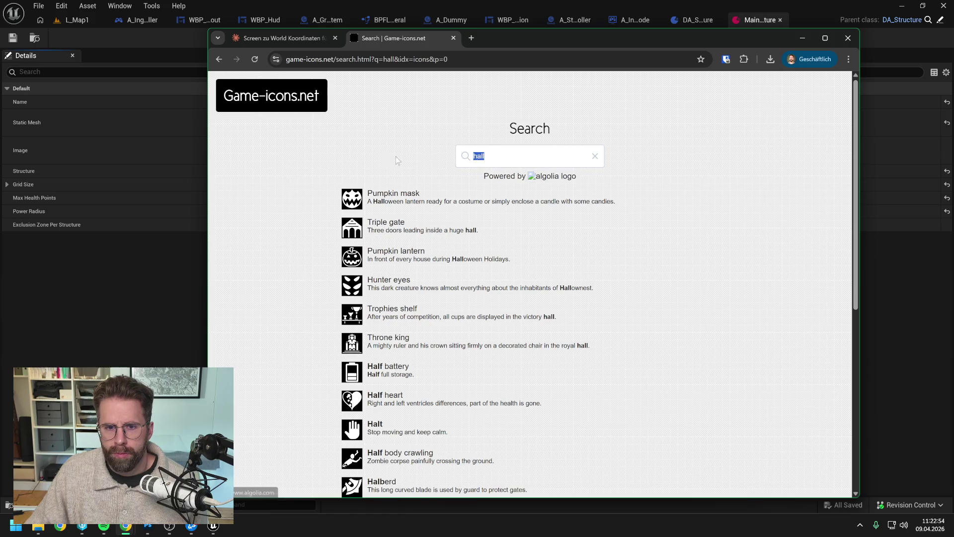
type("command p")
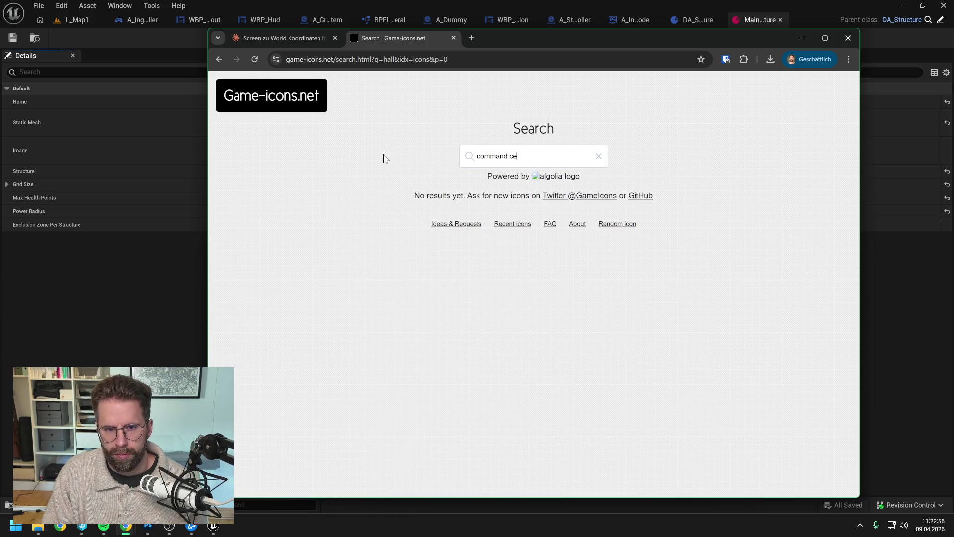
key("BackSpace")
key("BackSpace")
key("BackSpace")
key("BackSpace")
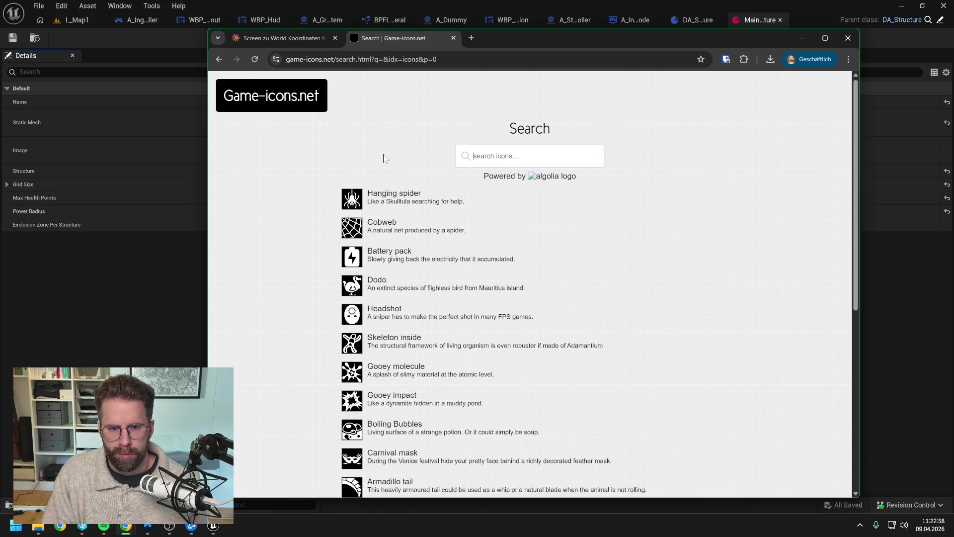
type("heall biug")
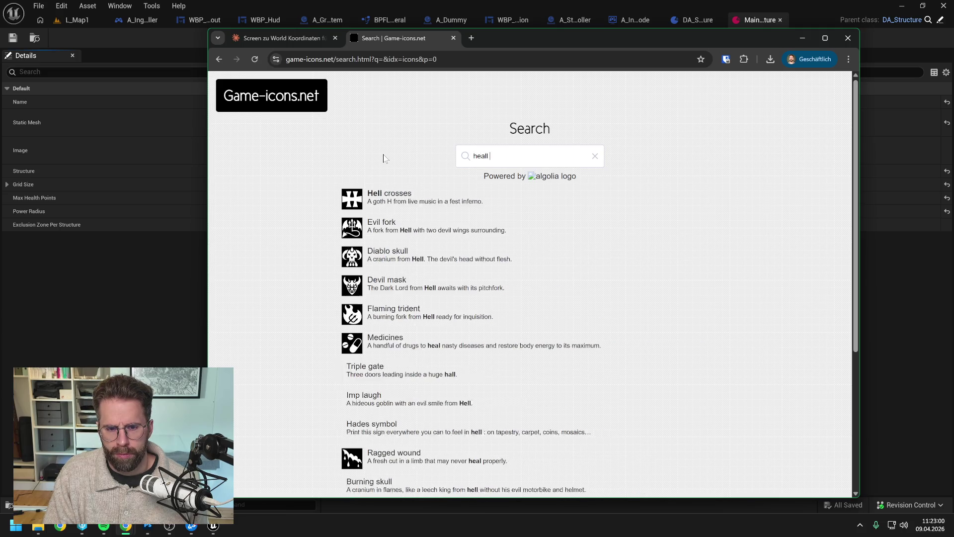
key("BackSpace")
key("BackSpace")
key("BackSpace")
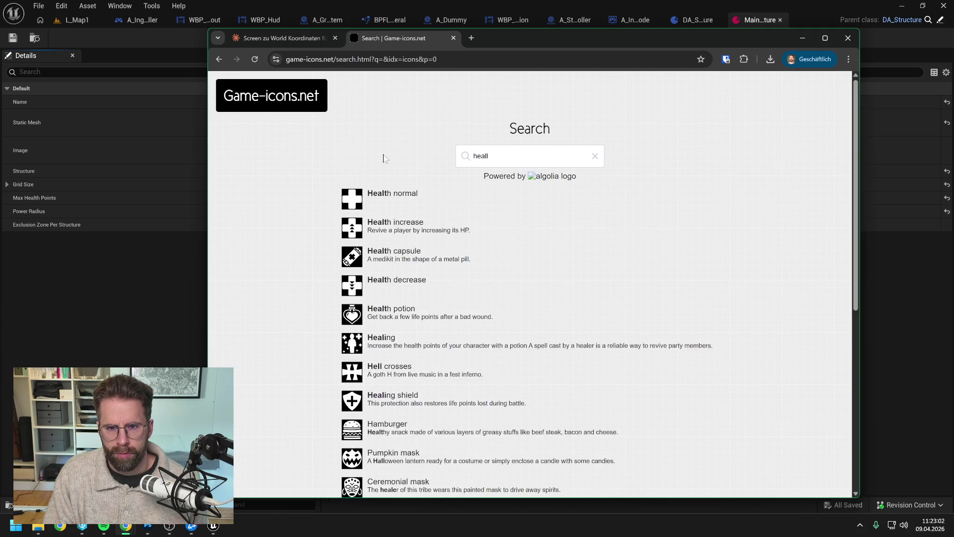
type("all big")
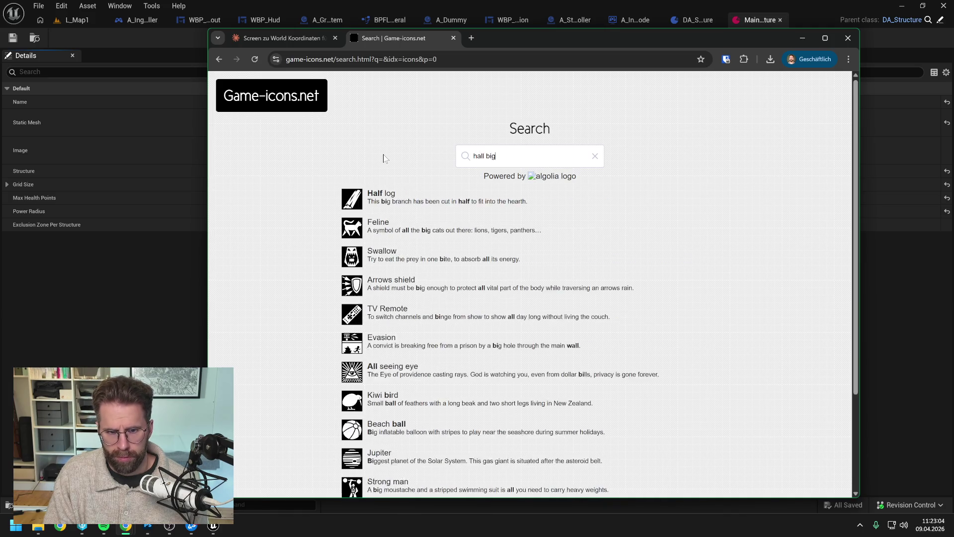
key("BackSpace")
key("BackSpace")
key("BackSpace")
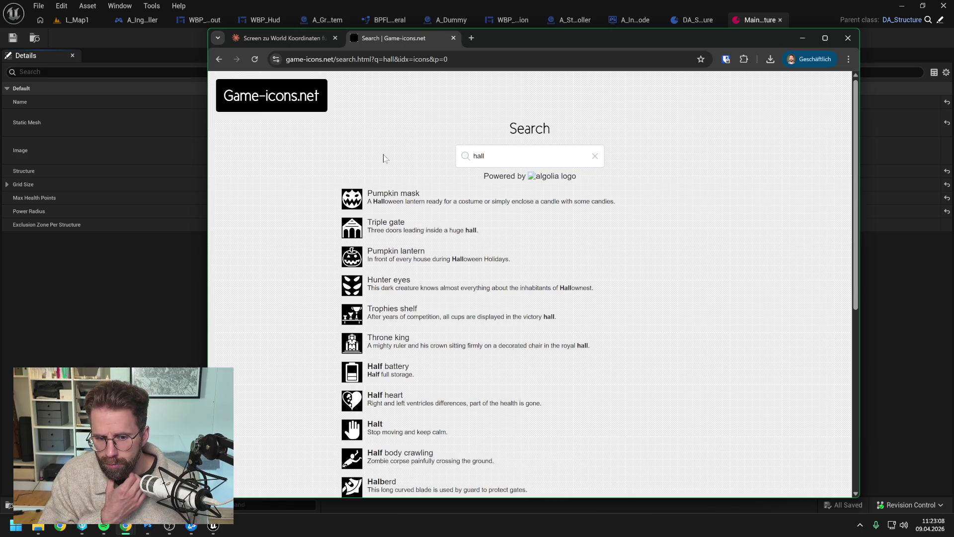
key("BackSpace")
key("BackSpace")
key("BackSpace")
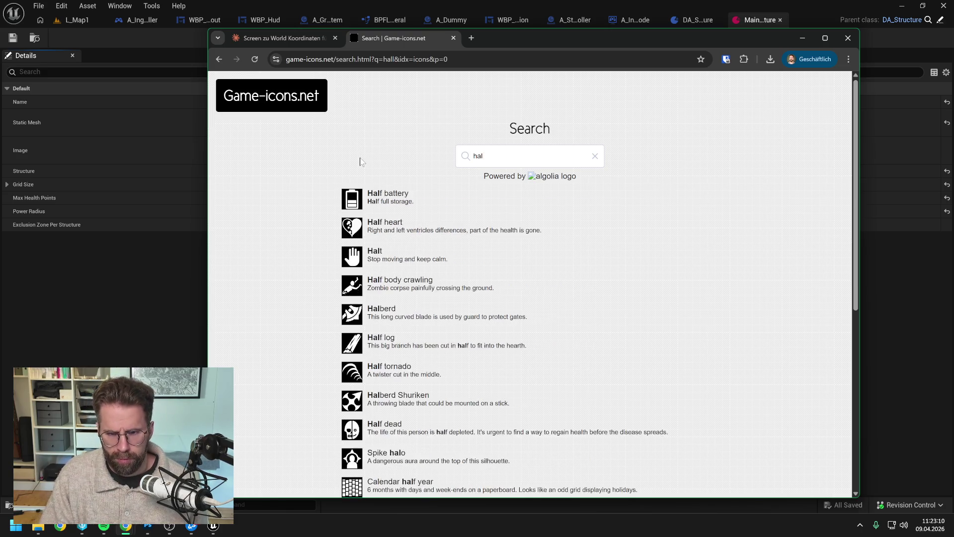
type("building")
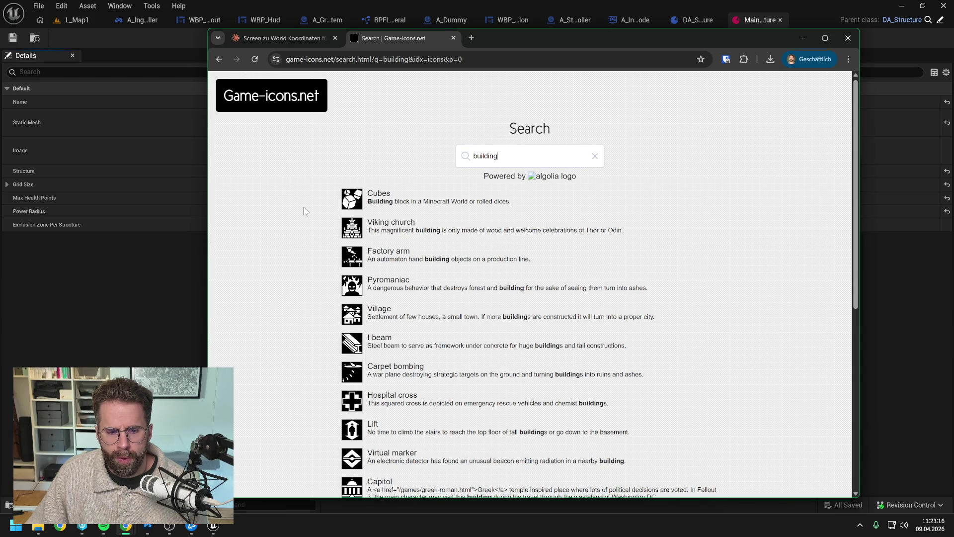
scroll(304, 208, "down", 5)
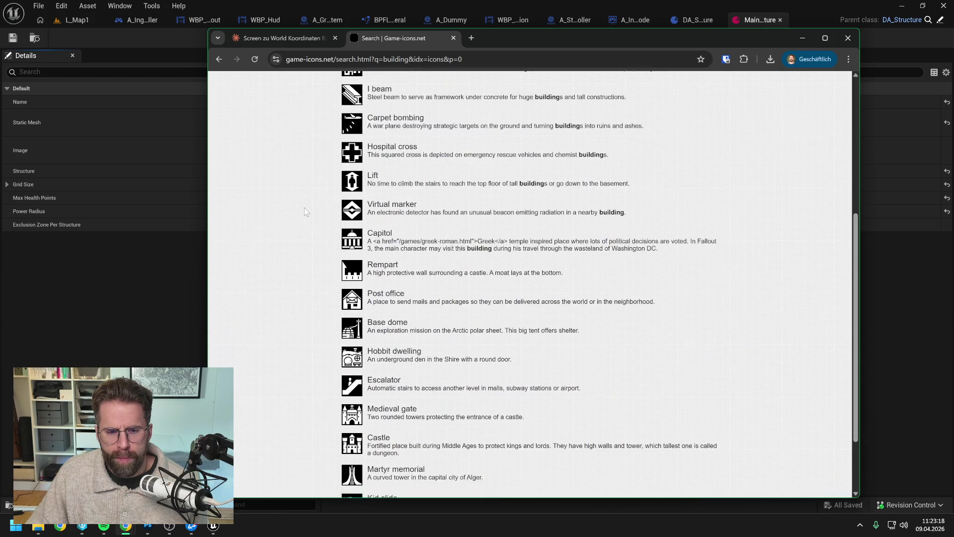
scroll(305, 208, "down", 2)
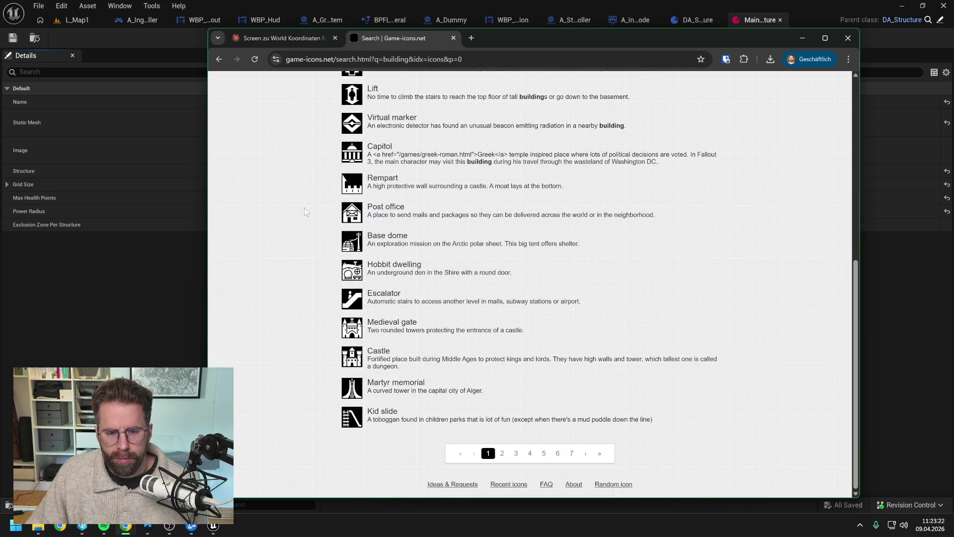
Search for 'house' and browse to the second page of results.
left_click(503, 453)
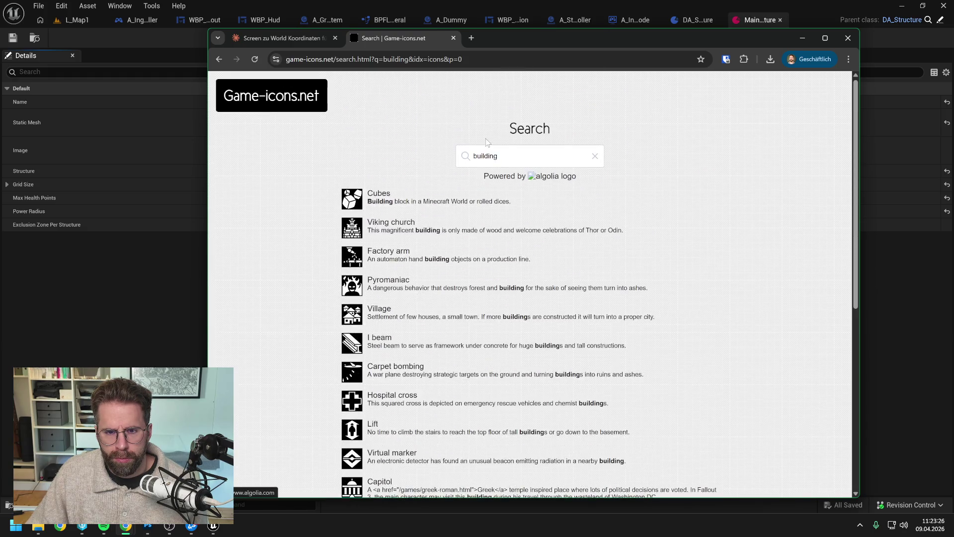
type("house")
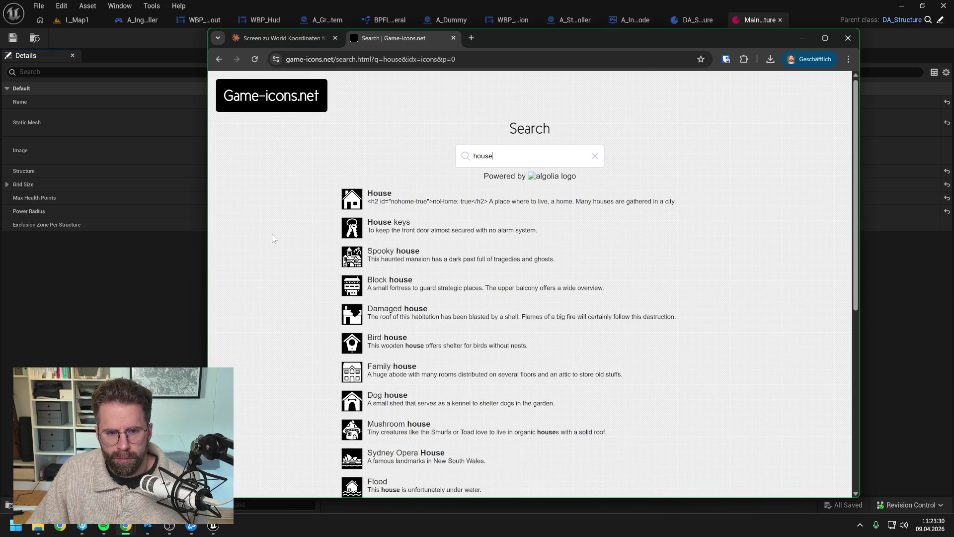
scroll(272, 238, "down", 6)
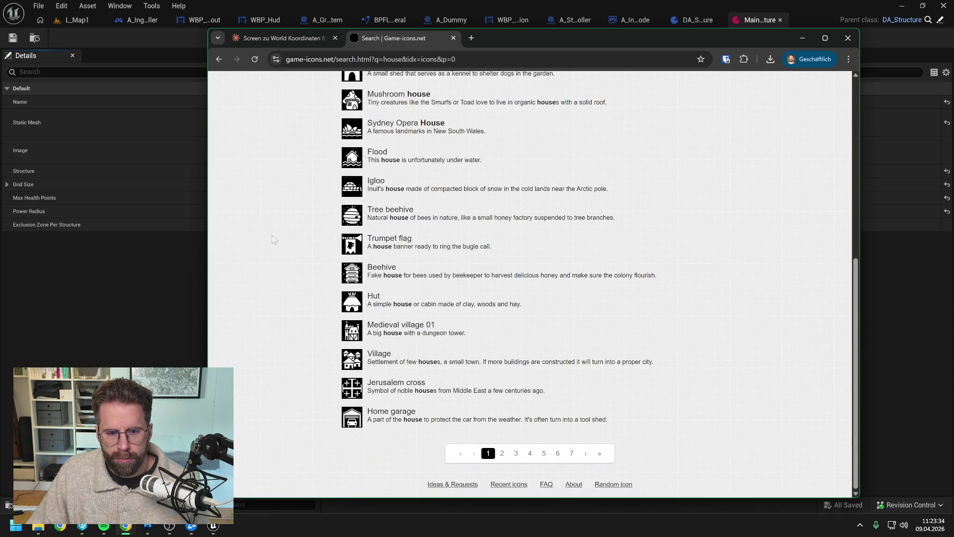
left_click(501, 453)
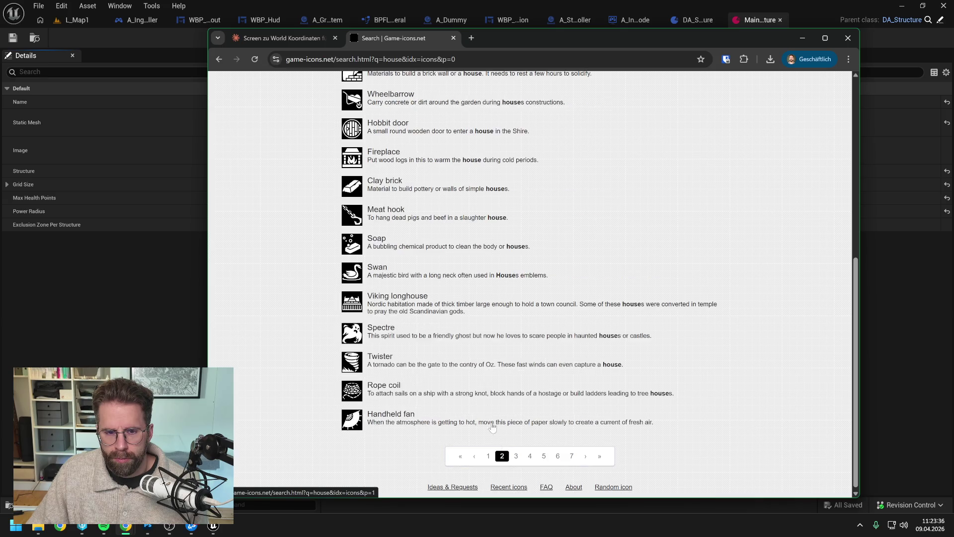
scroll(477, 358, "up", 6)
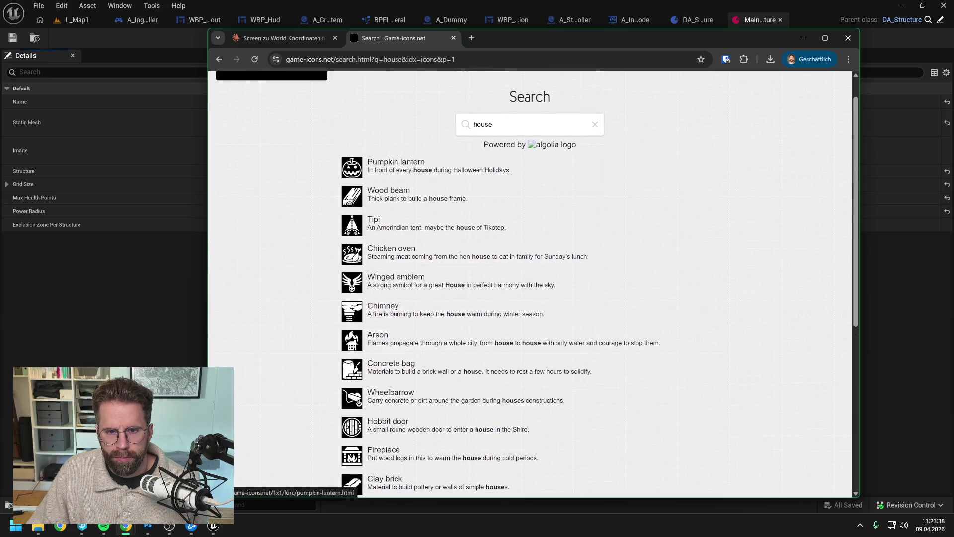
Search 'building' again and open the Cubes and Viking church icons in background tabs.
double_click(482, 124)
type("buil")
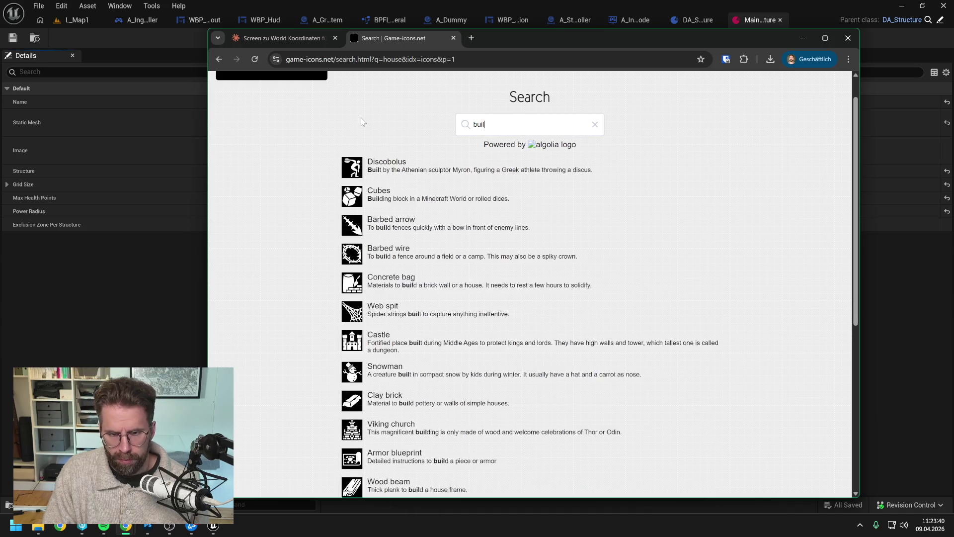
type("ding")
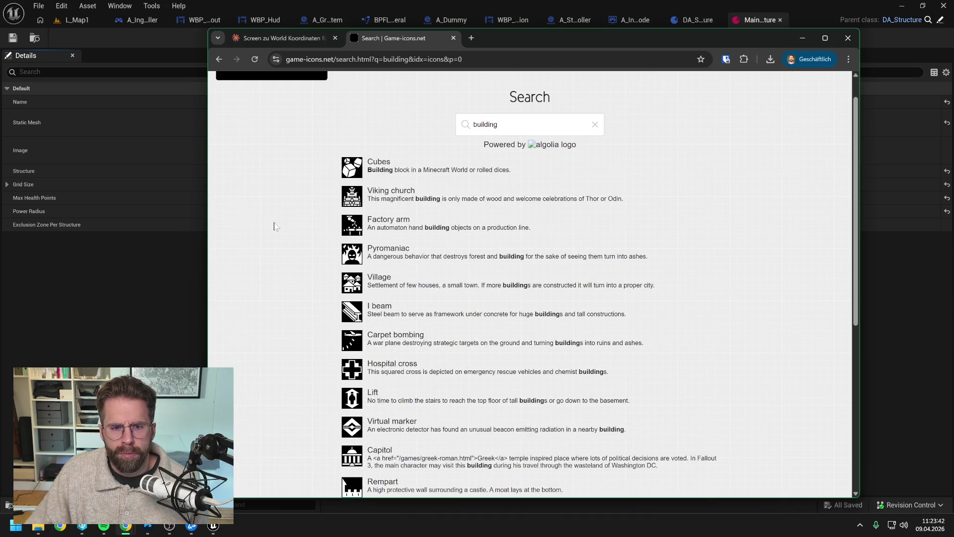
scroll(390, 197, "up", 1)
middle_click(390, 199)
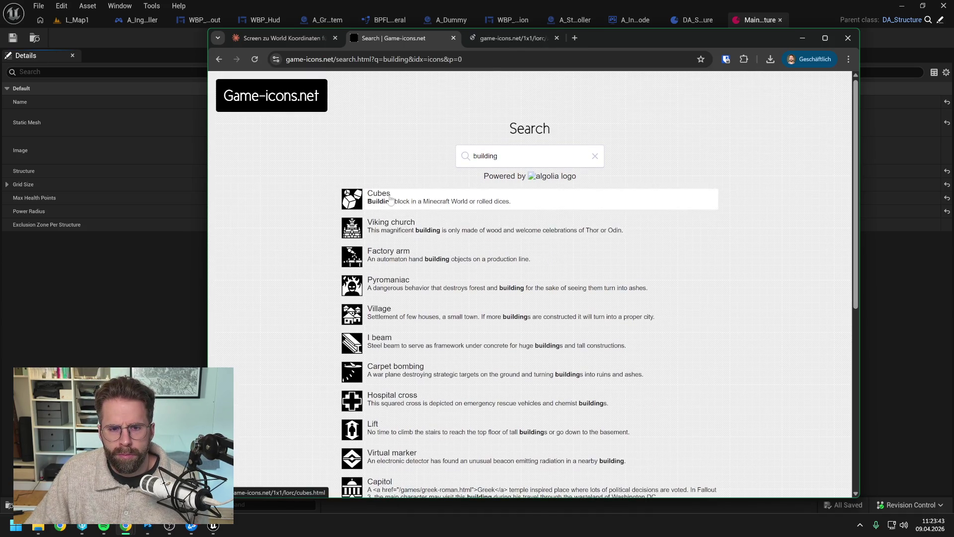
middle_click(390, 221)
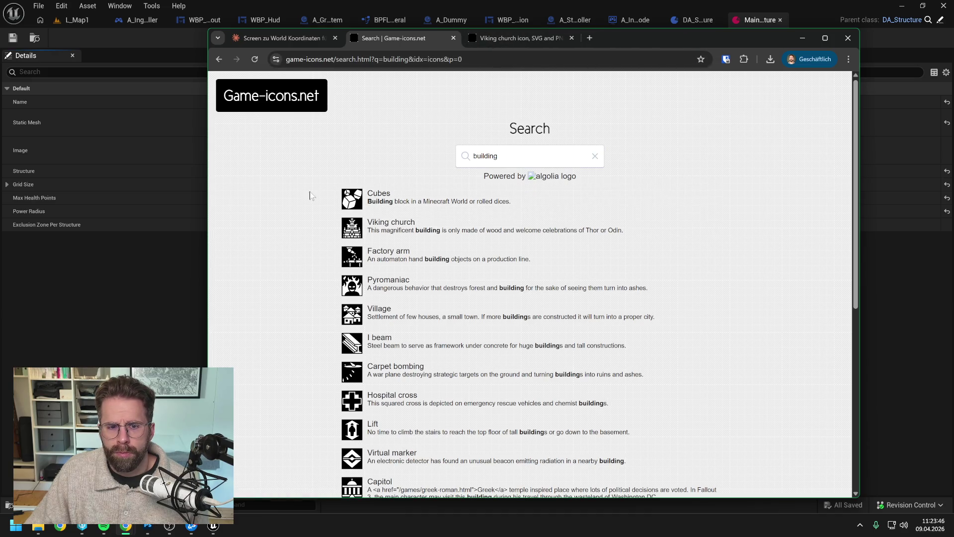
Browse building results pages 2 and 3, return to page 1, then view the Viking church tab.
scroll(281, 219, "down", 5)
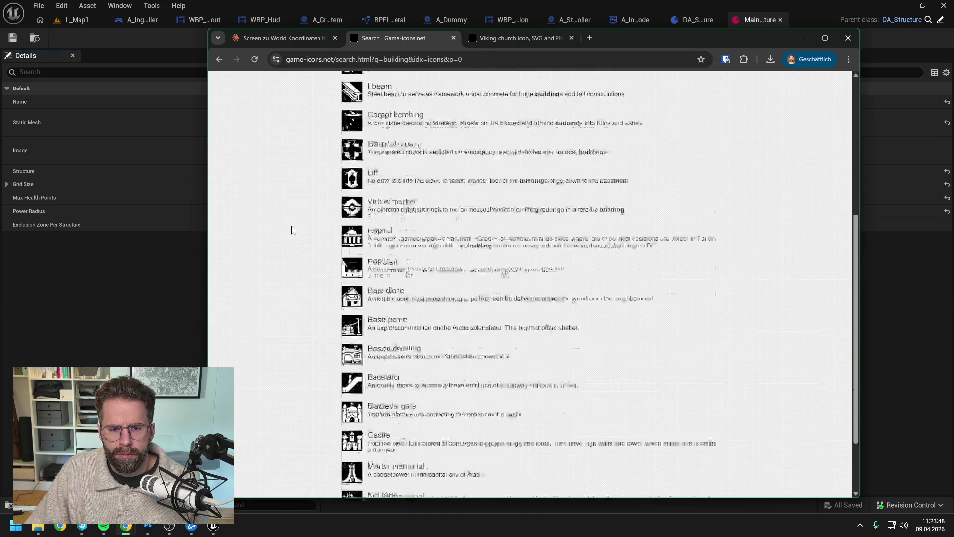
scroll(294, 229, "down", 1)
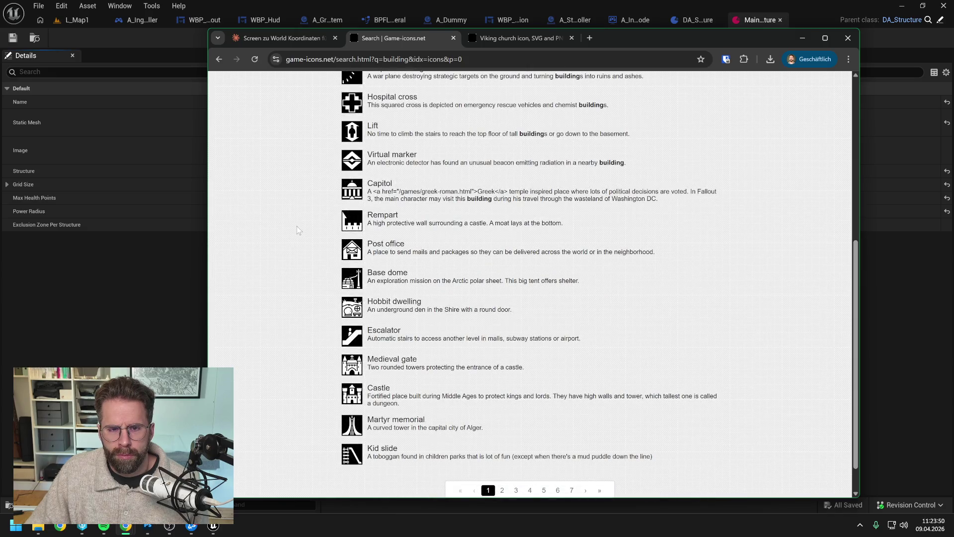
scroll(298, 230, "down", 1)
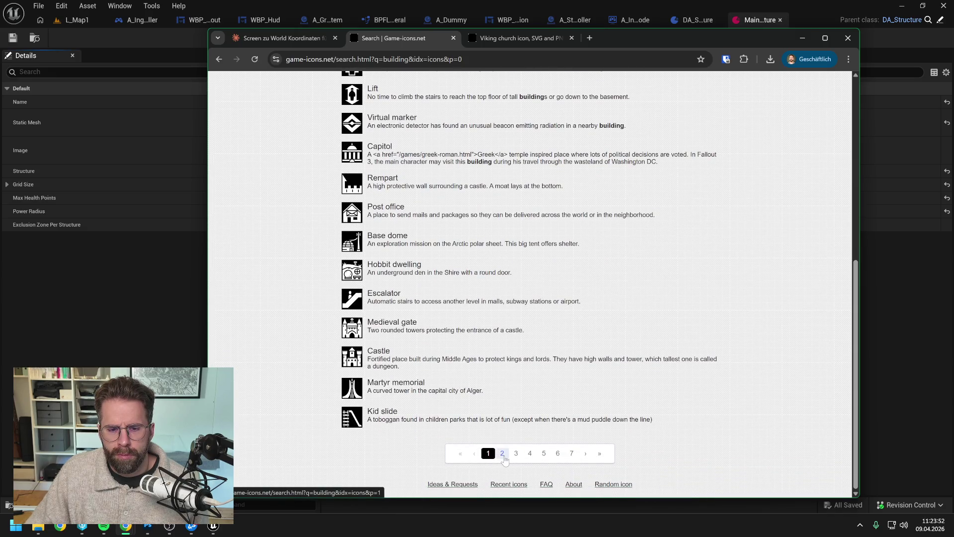
left_click(502, 453)
scroll(293, 266, "up", 2)
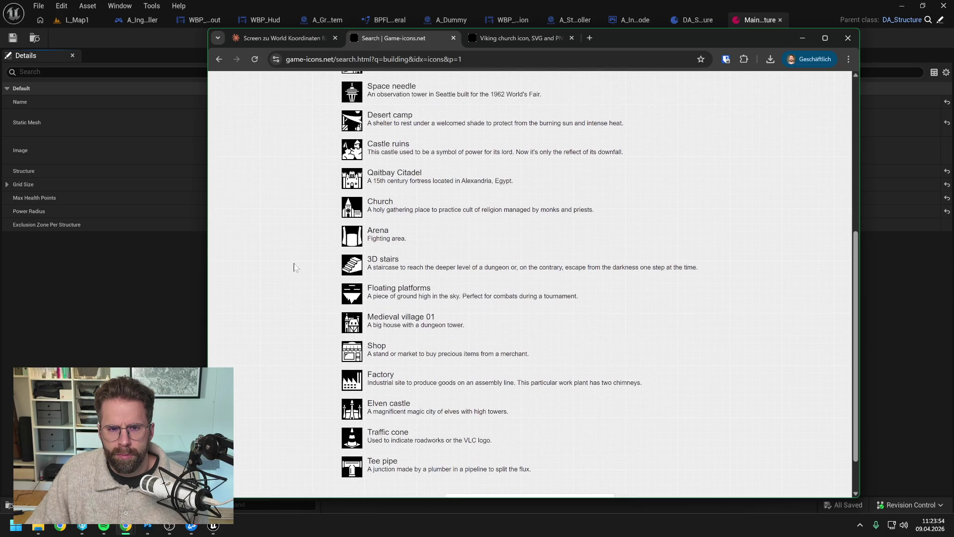
scroll(294, 268, "up", 4)
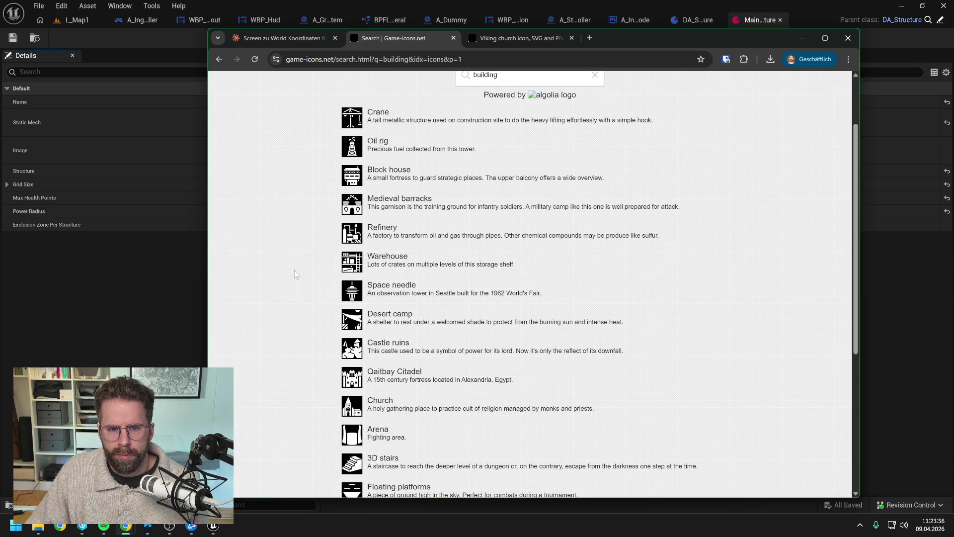
scroll(295, 274, "down", 3)
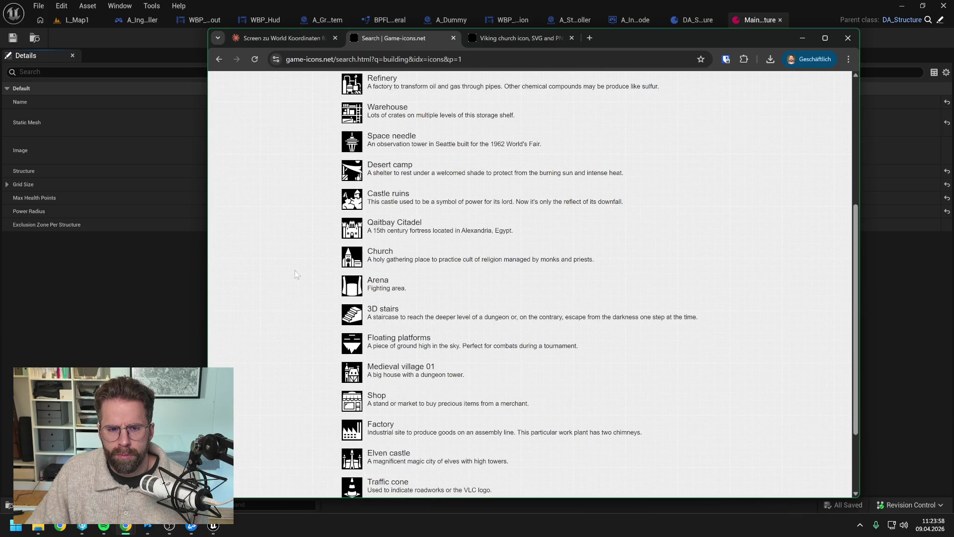
scroll(295, 274, "down", 2)
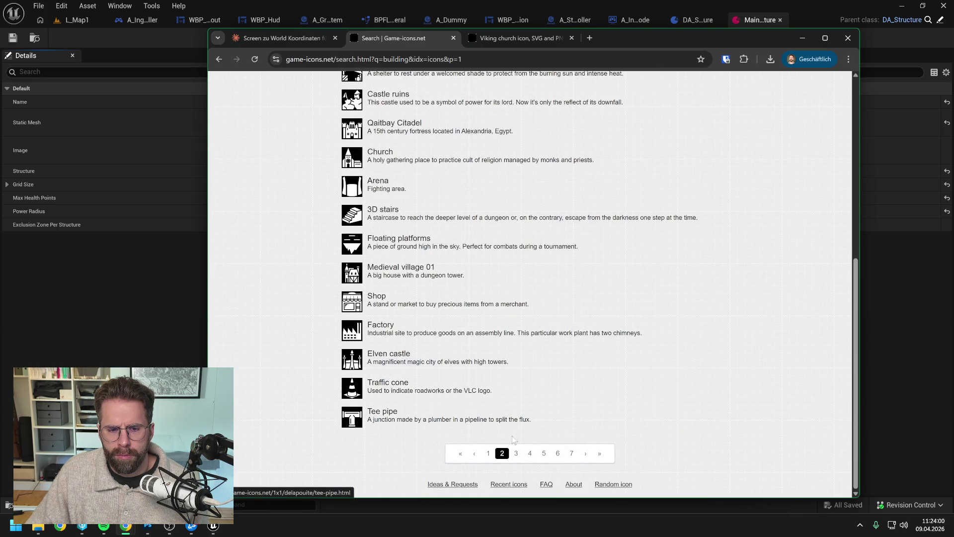
left_click(516, 454)
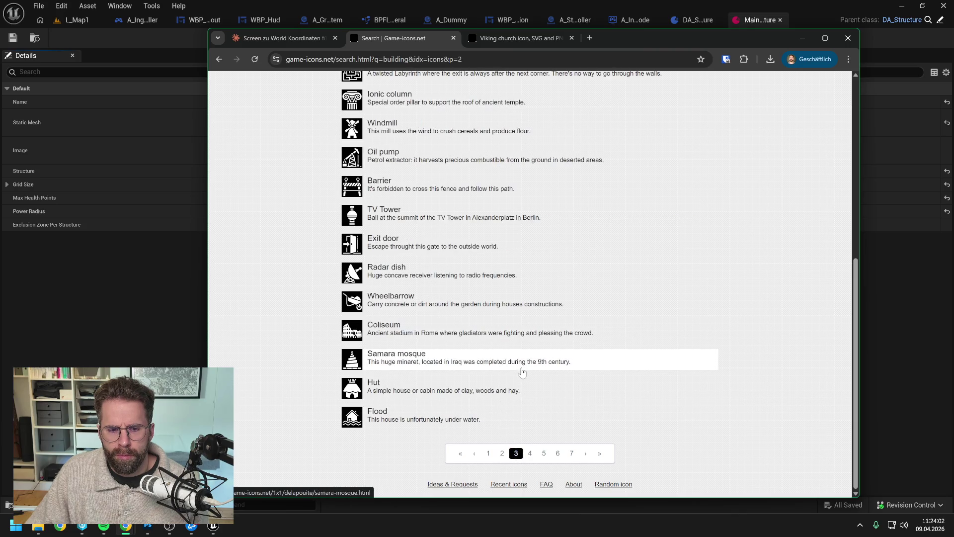
scroll(522, 371, "up", 5)
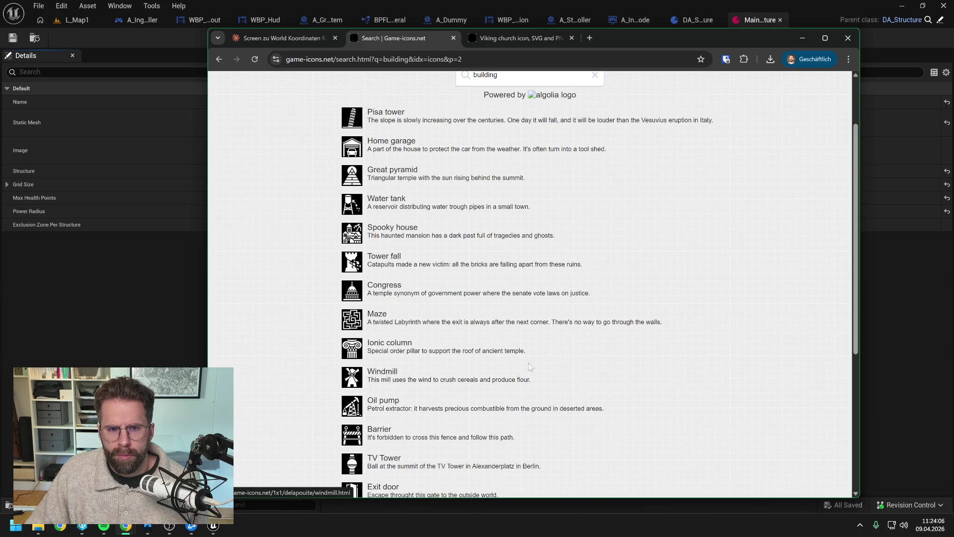
scroll(550, 349, "down", 5)
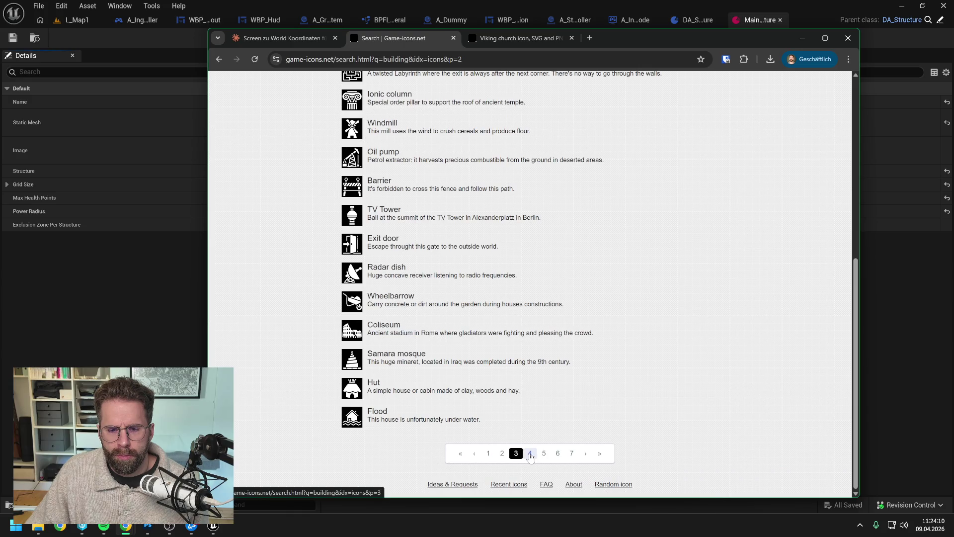
left_click(488, 453)
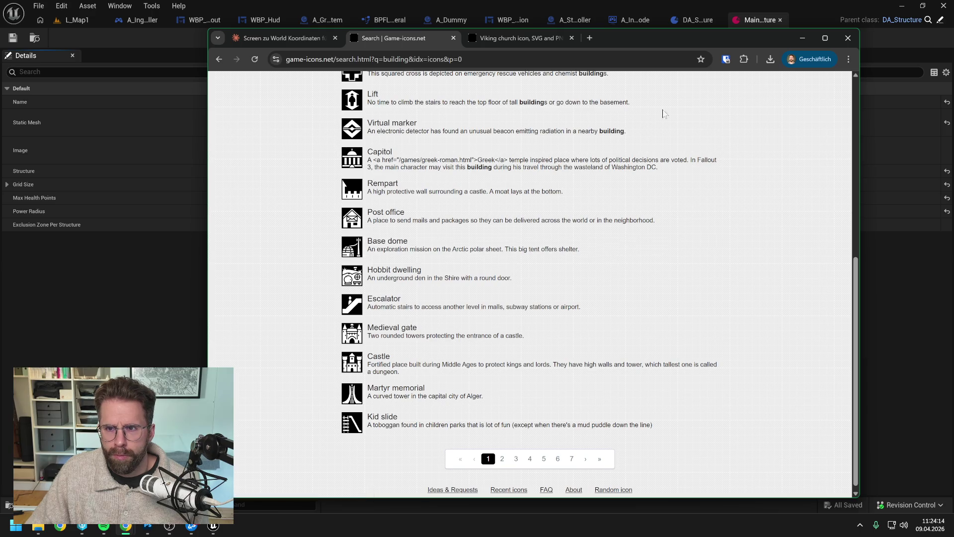
left_click(517, 37)
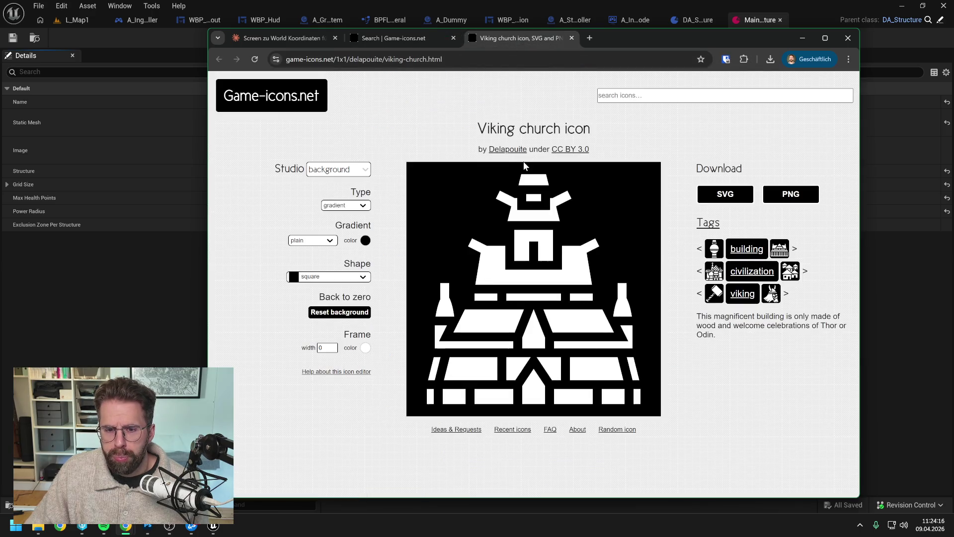
Download the Viking church icon as SVG and show the file in its folder.
left_click(733, 199)
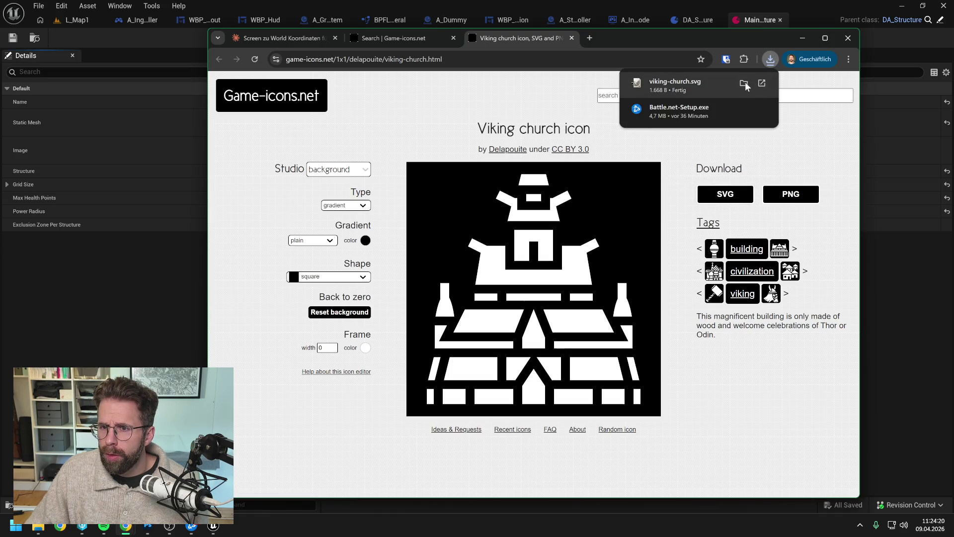
left_click(744, 82)
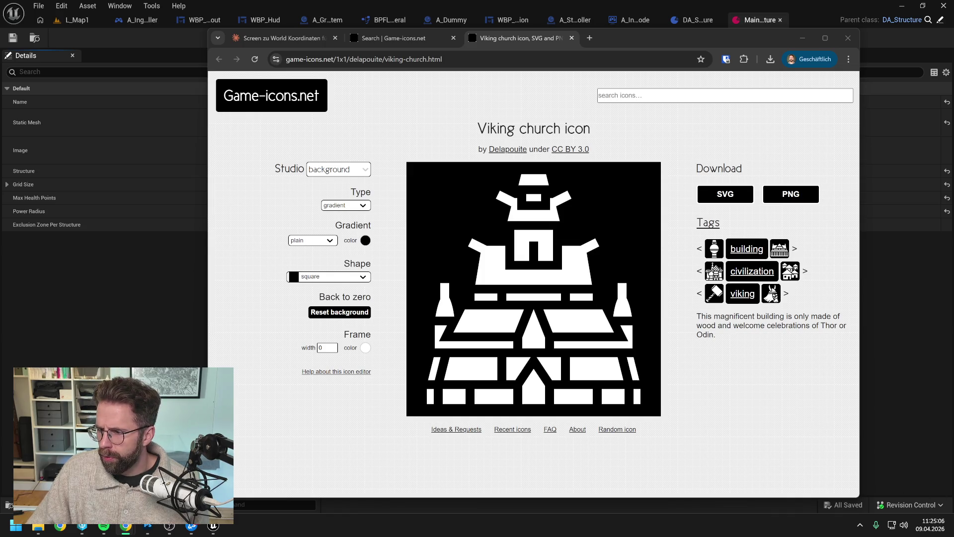
key("alt+Tab")
key("alt+Tab")
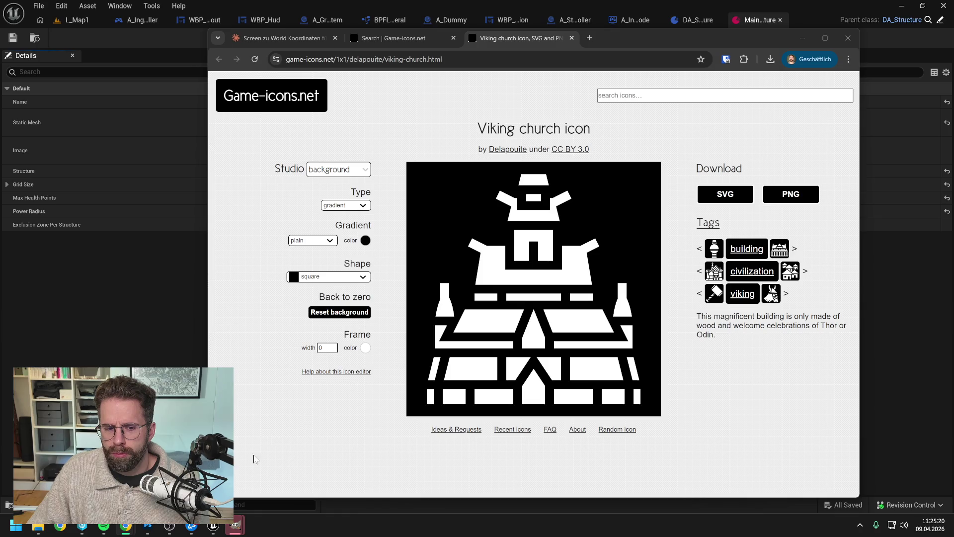
Import the viking church SVG into GIMP at 256×256 pixels.
mouse_move(236, 525)
left_click(334, 469)
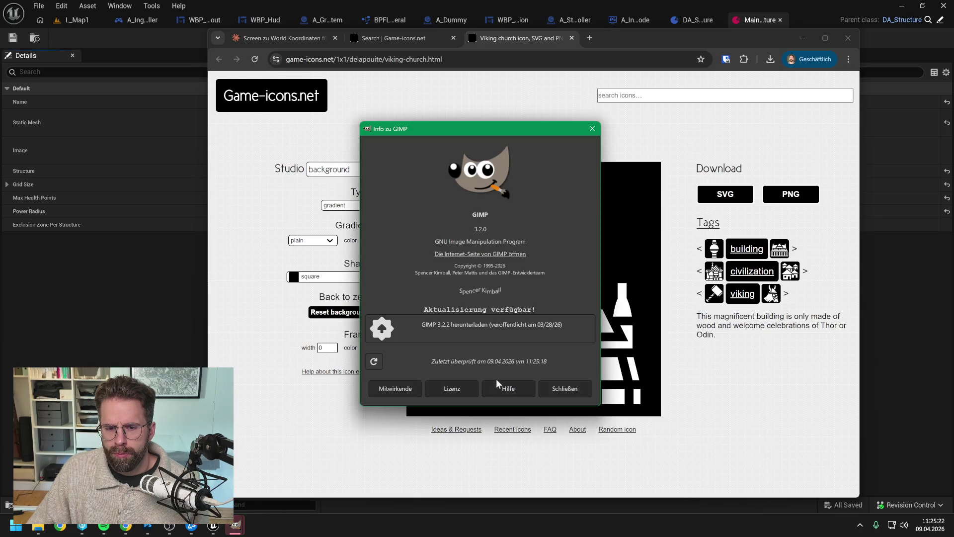
left_click(565, 388)
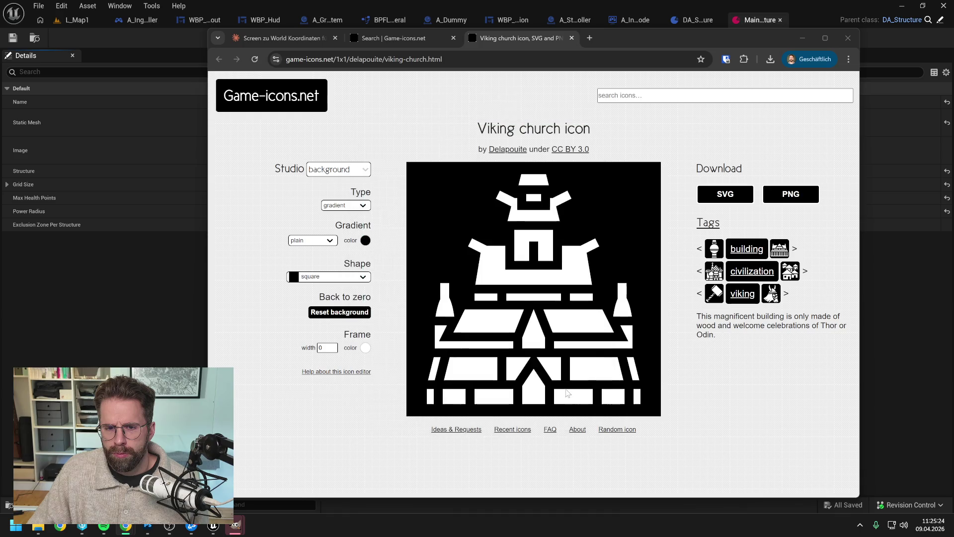
mouse_move(234, 530)
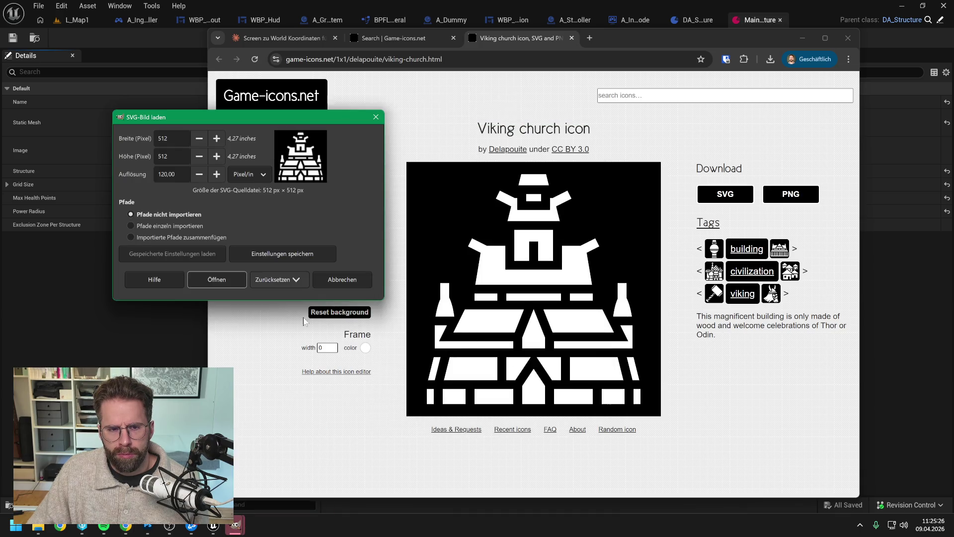
left_click(142, 136)
type("256")
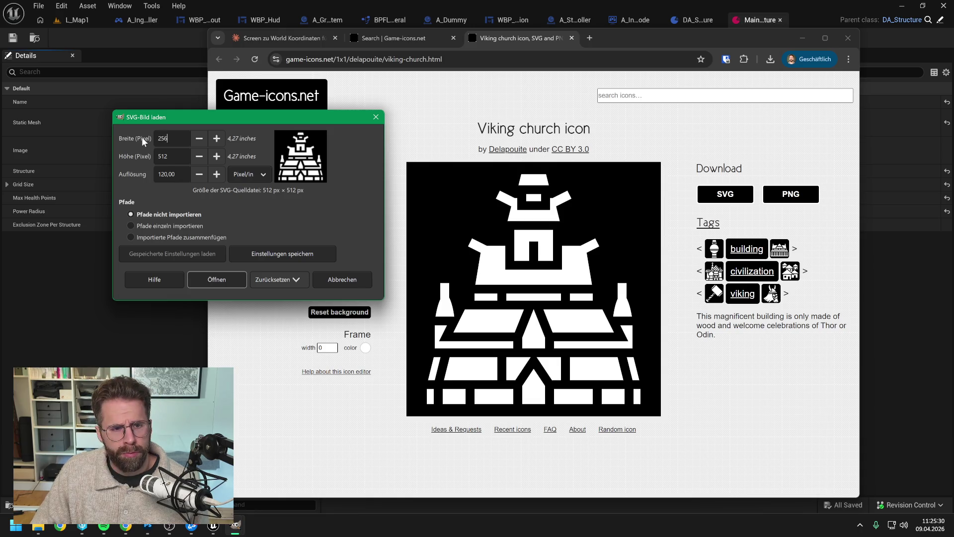
key("Tab")
type("2")
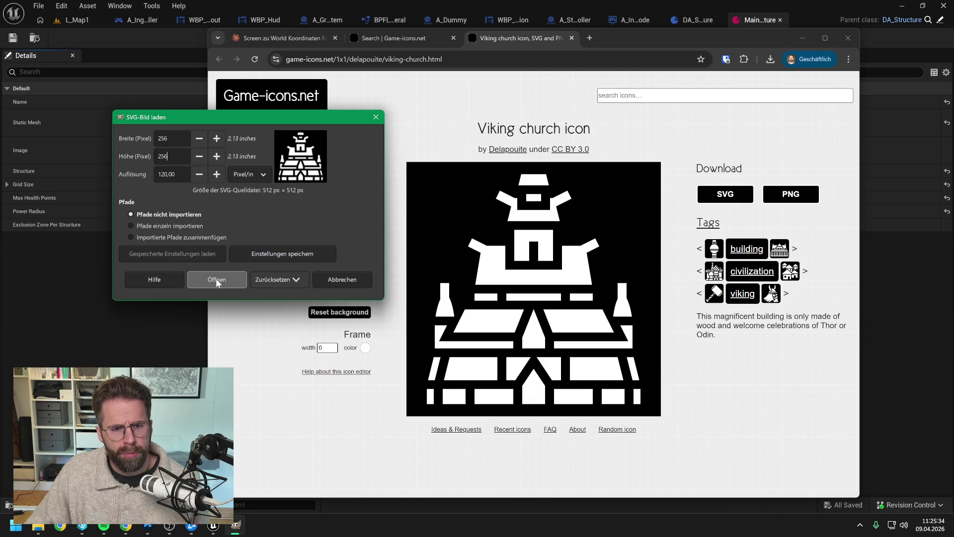
left_click(216, 278)
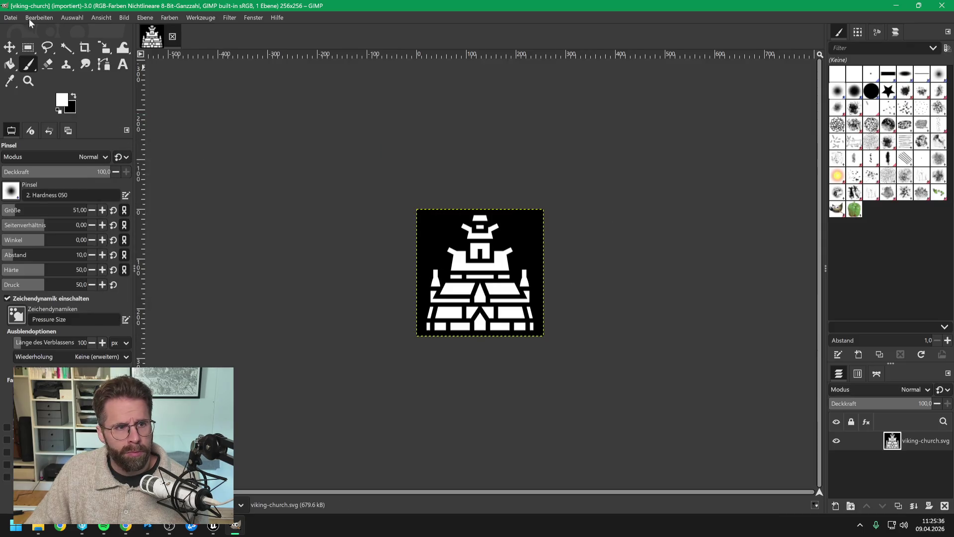
Export the icon as viking-church.png to the Placeholders folder with PNG compression about 3.
left_click(10, 17)
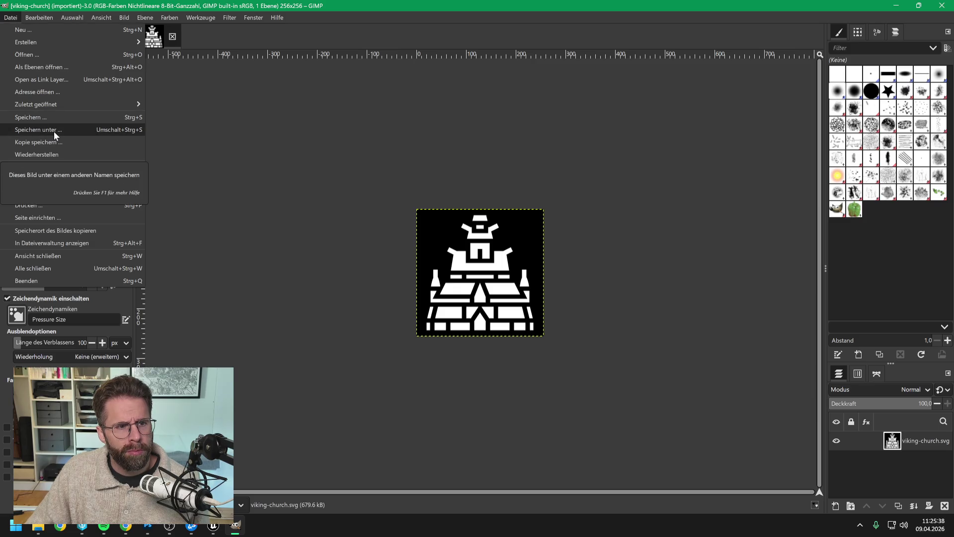
left_click(78, 178)
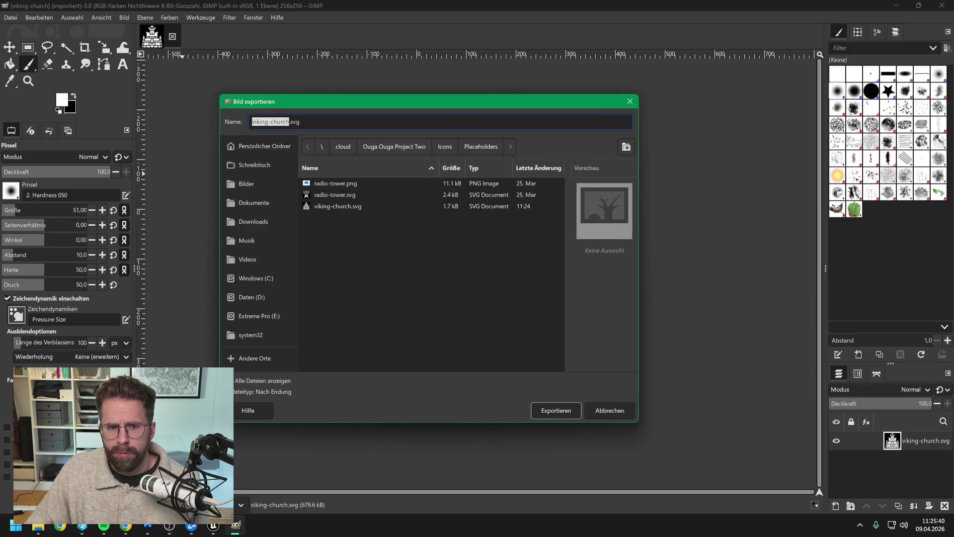
left_click(301, 121)
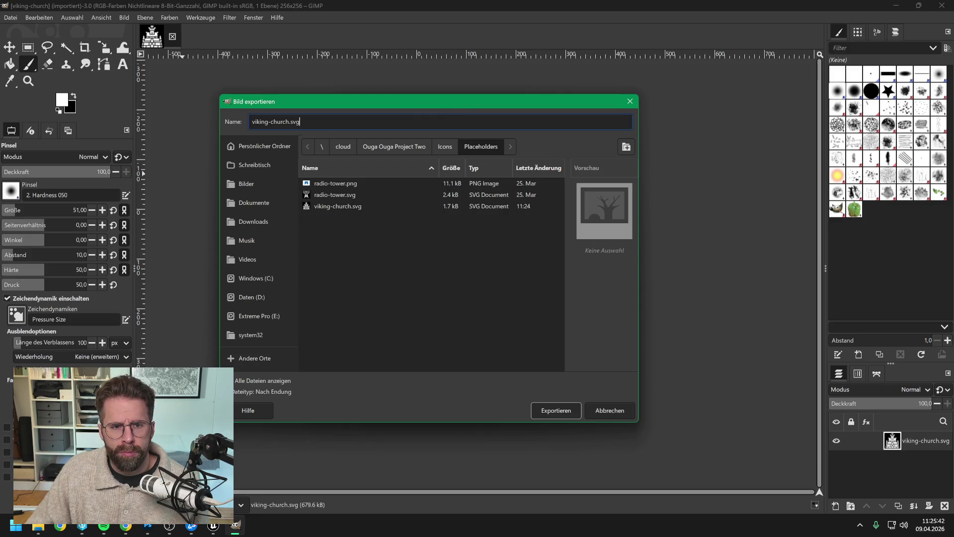
key("BackSpace")
key("BackSpace")
key("BackSpace")
type("png")
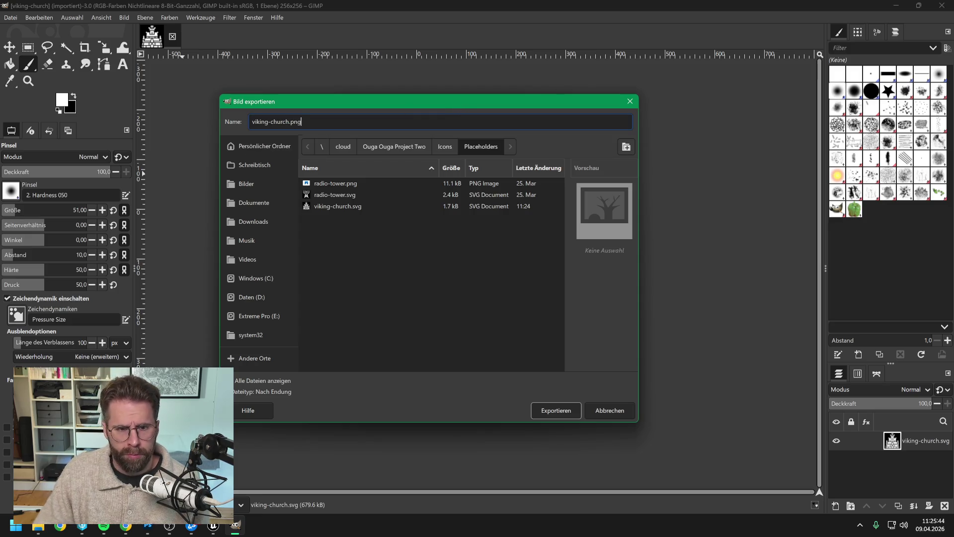
left_click(562, 409)
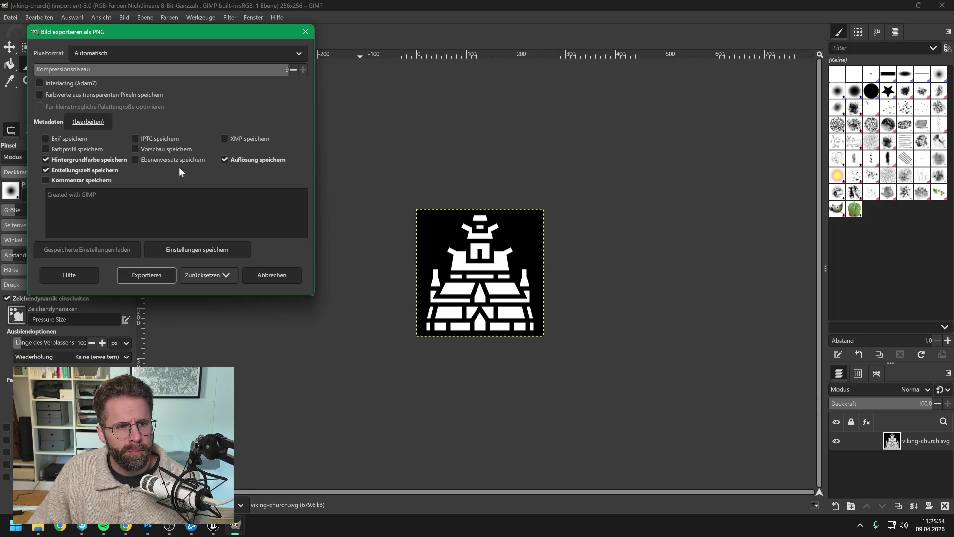
left_click(123, 71)
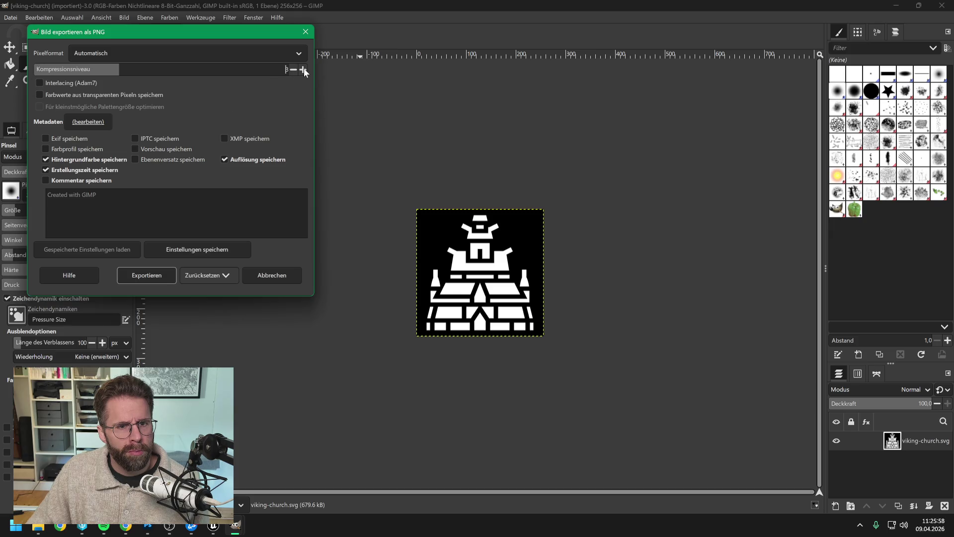
left_click(306, 32)
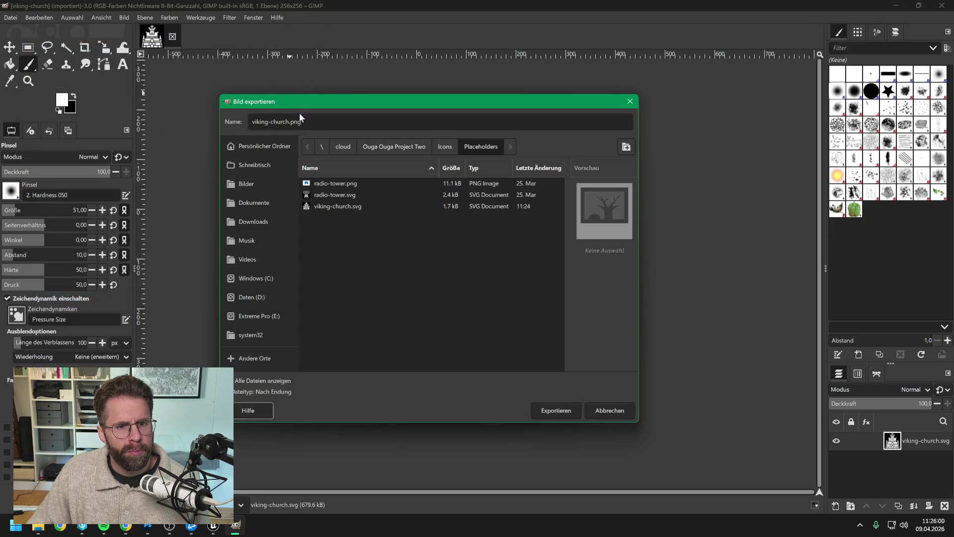
left_click(564, 407)
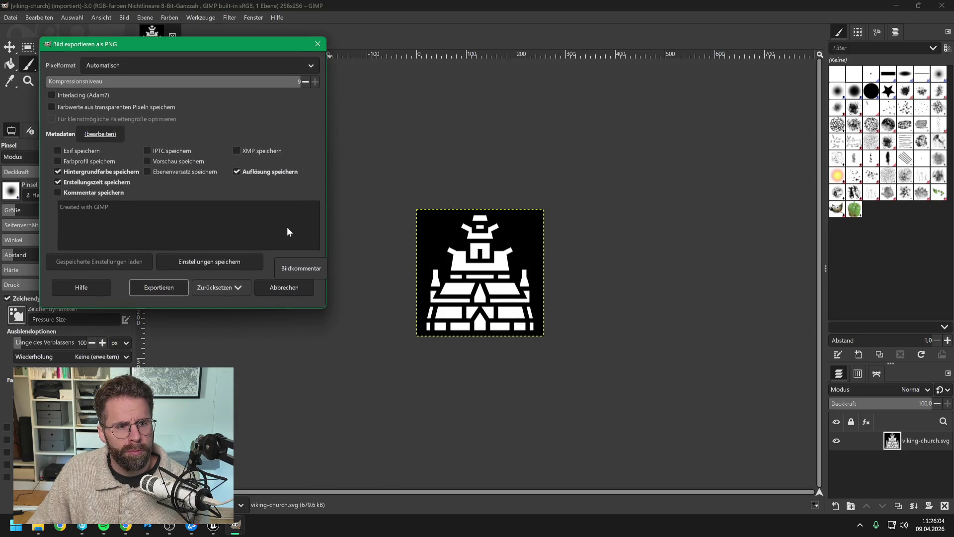
left_click(158, 286)
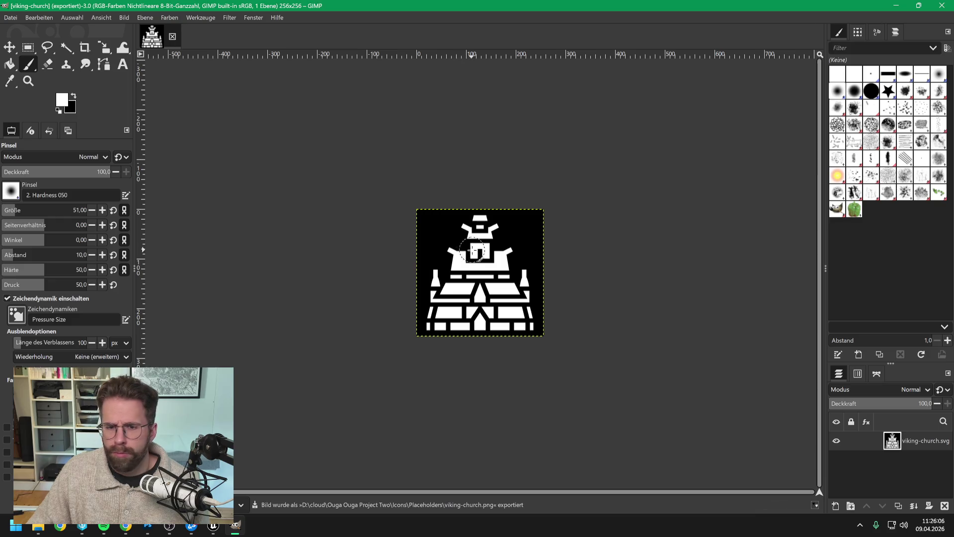
Clear the Content Drawer's search filter and bring in the viking-church PNG from File Explorer.
left_click(896, 6)
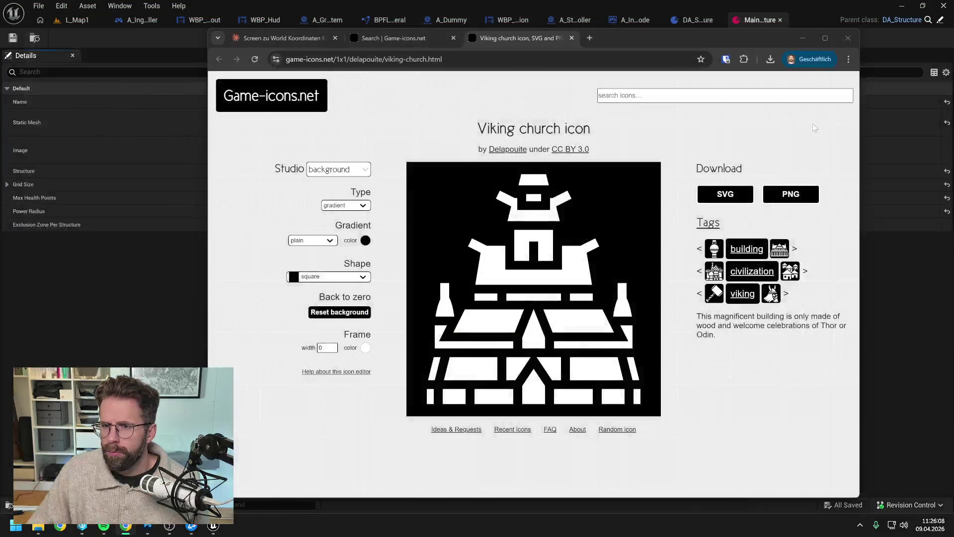
left_click(801, 38)
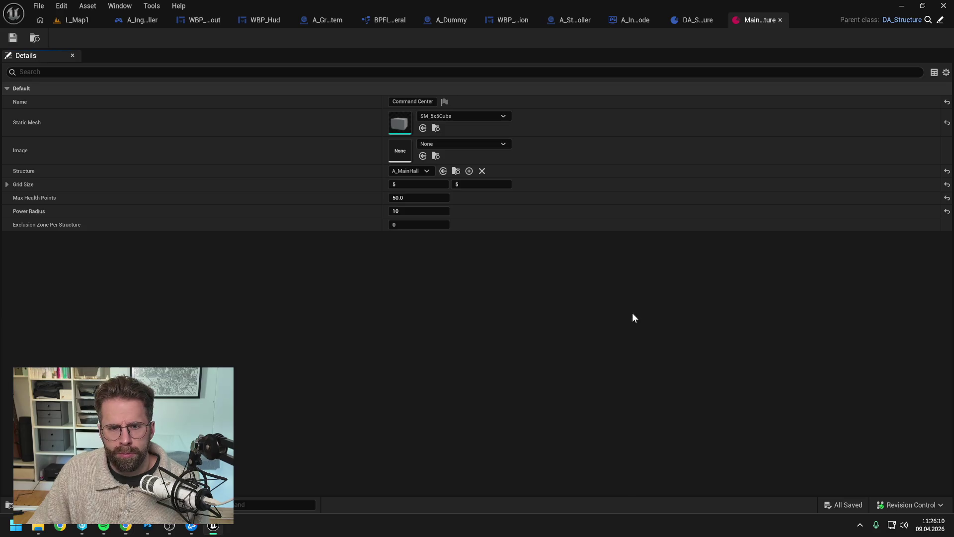
key("ctrl+space")
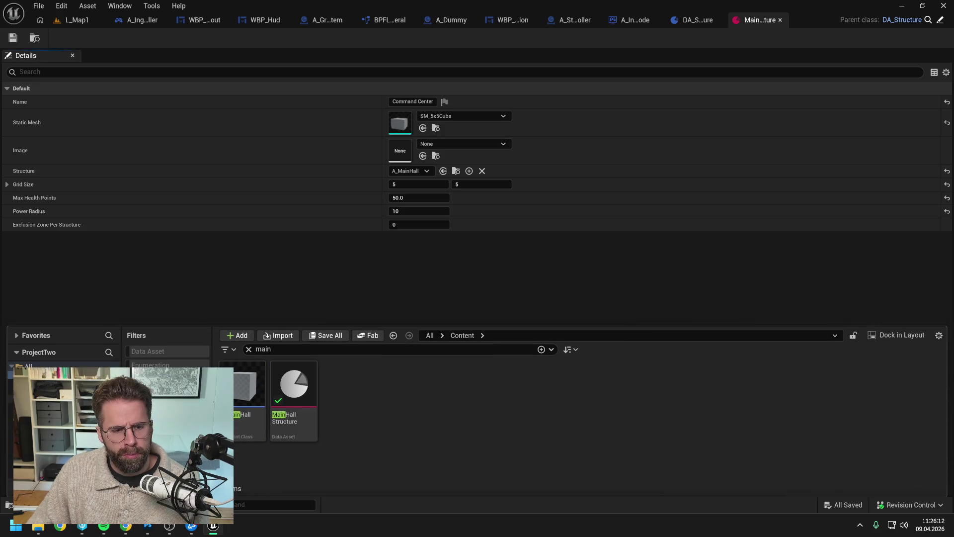
key("ctrl+a")
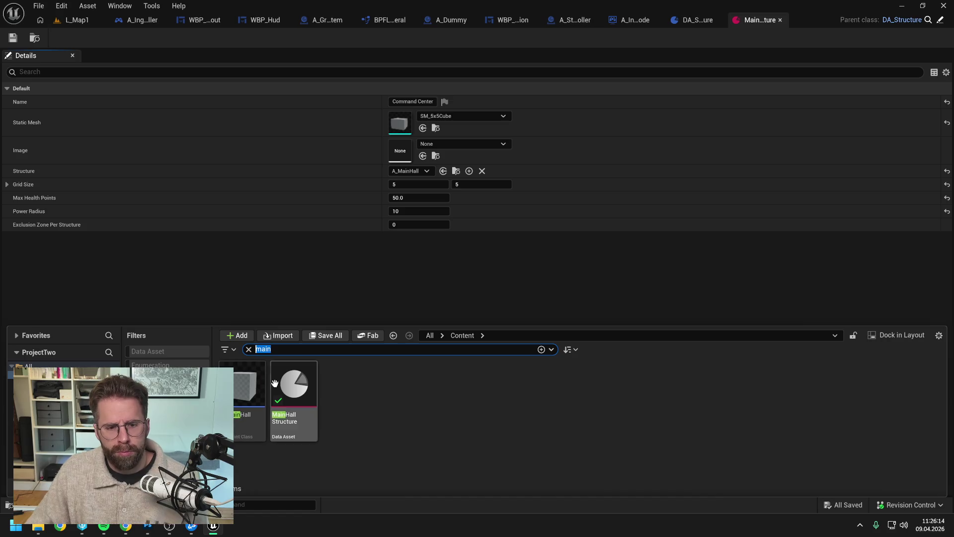
key("BackSpace")
scroll(559, 402, "down", 5)
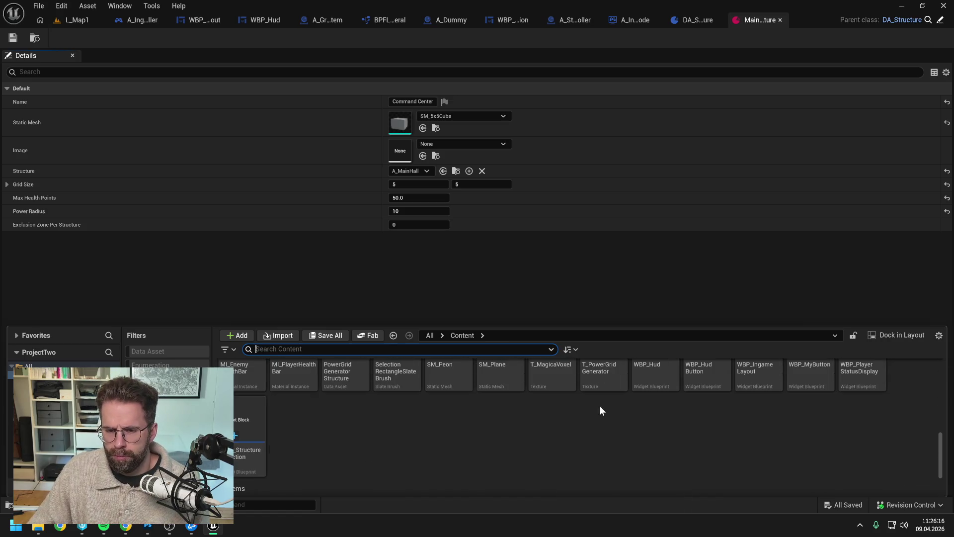
left_click(458, 442)
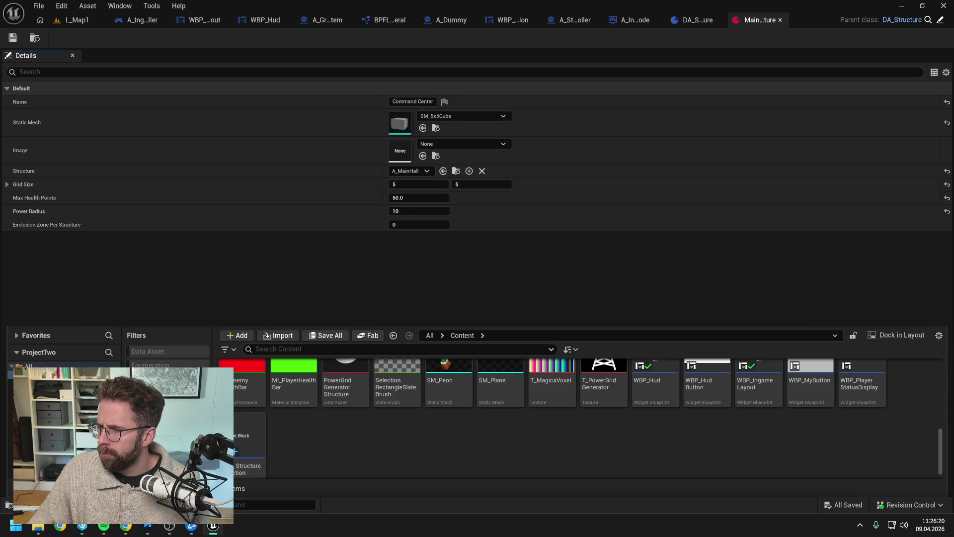
key("alt+Tab")
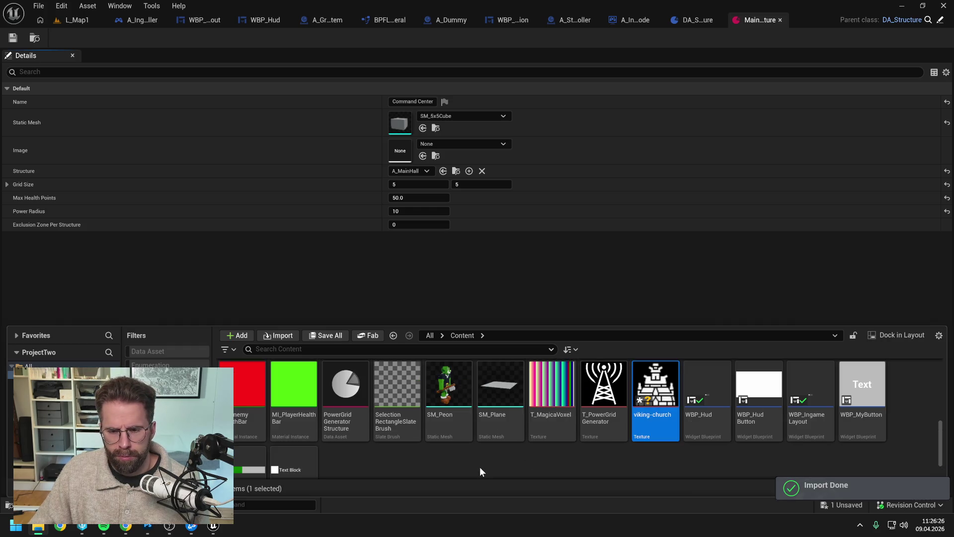
Rename the imported texture to T_MainHall and set its Texture Group to UI.
key("F2")
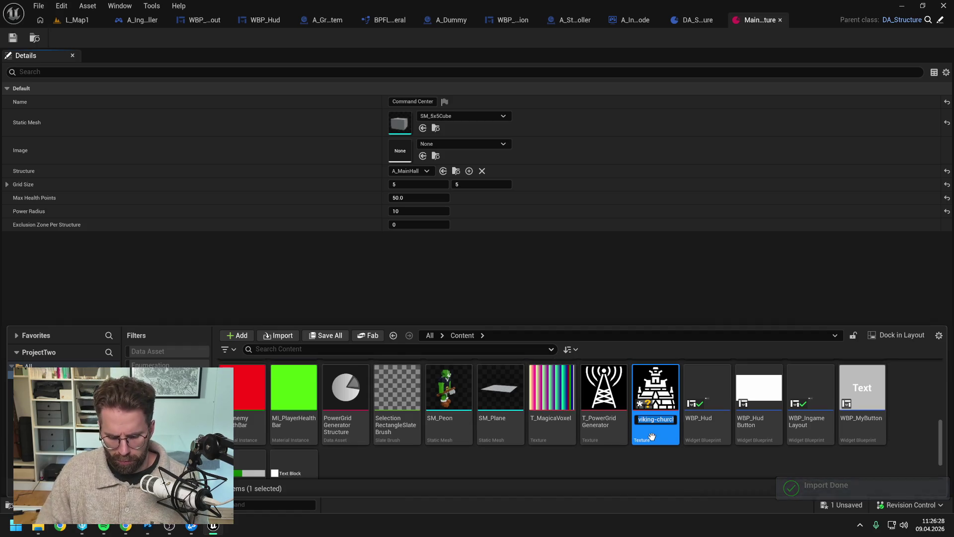
type("T_MainHal")
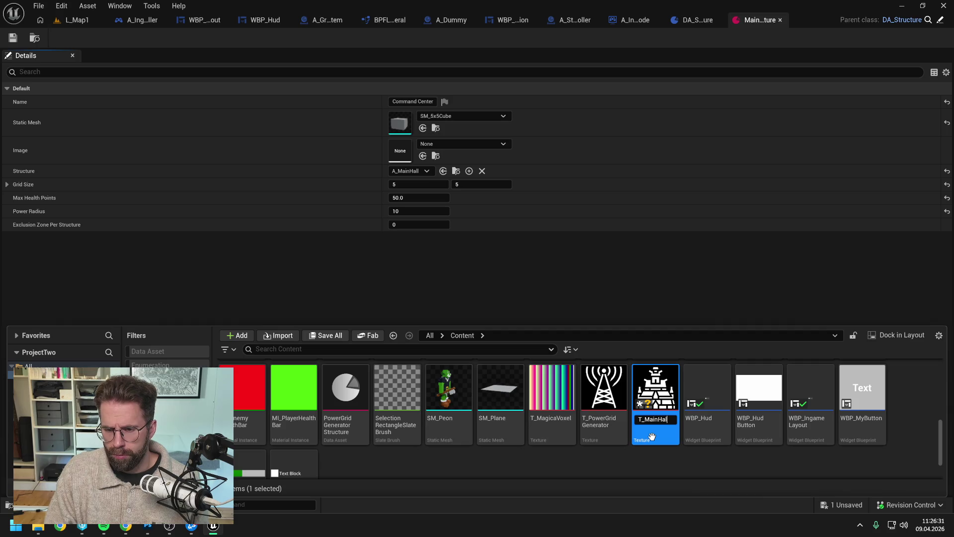
key("Return")
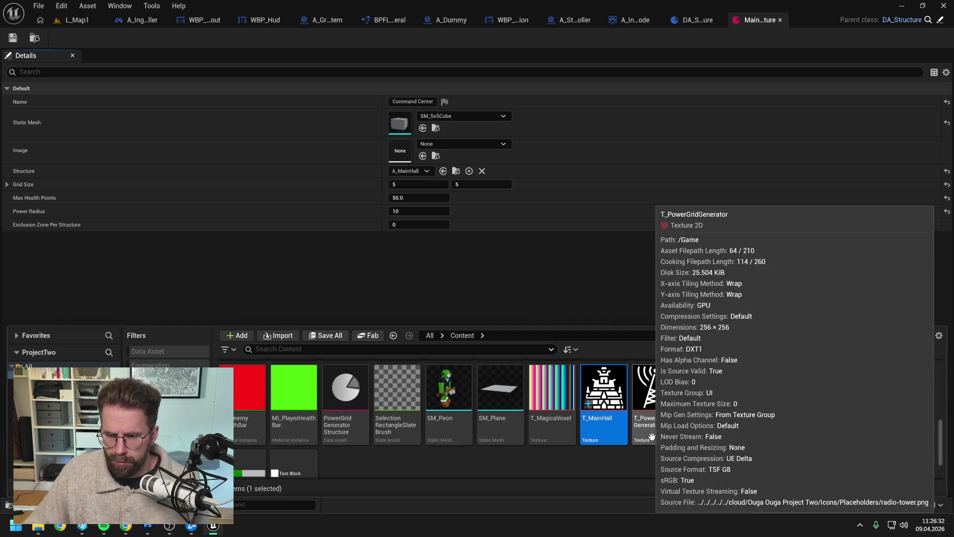
double_click(599, 432)
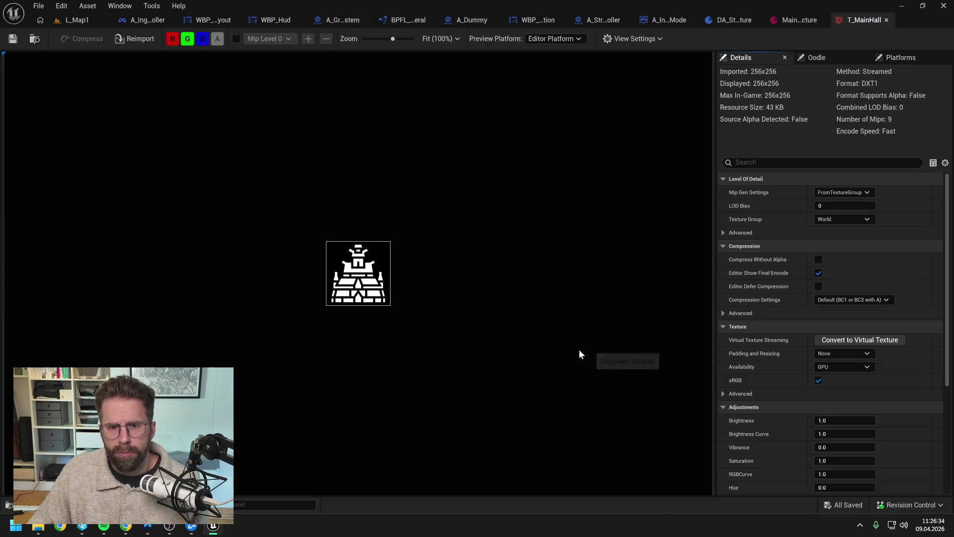
left_click(837, 220)
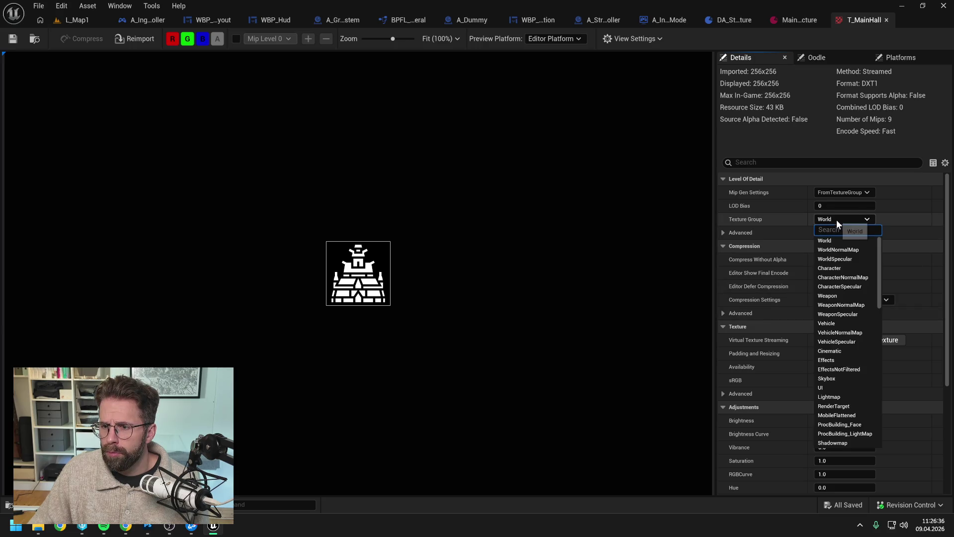
left_click(832, 387)
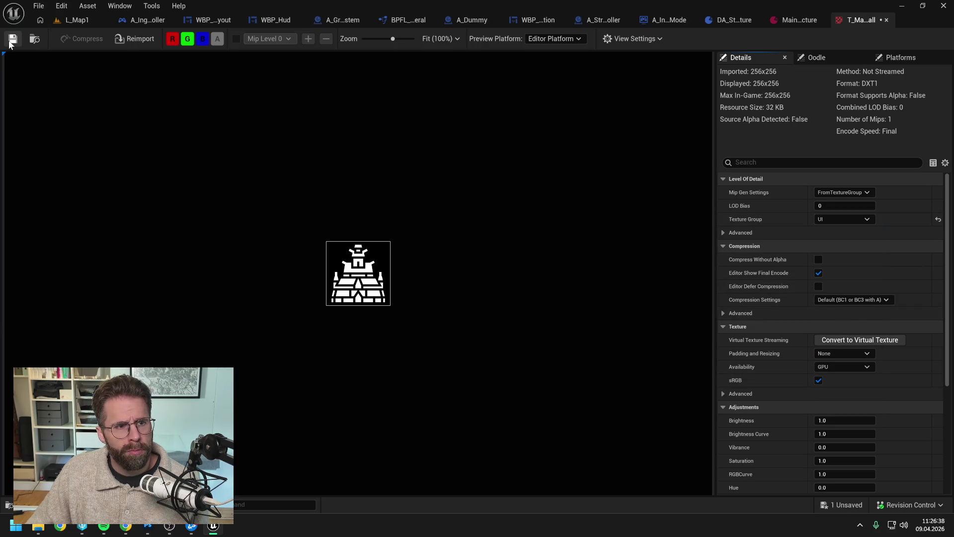
left_click(886, 20)
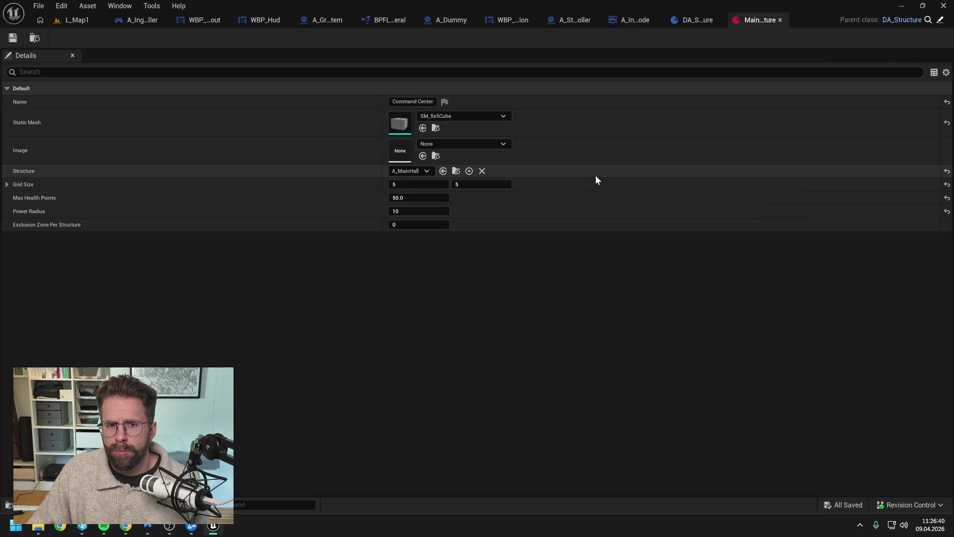
Assign T_MainHall as the structure data asset's Image and switch to L_Map1.
left_click(437, 144)
type("mainha")
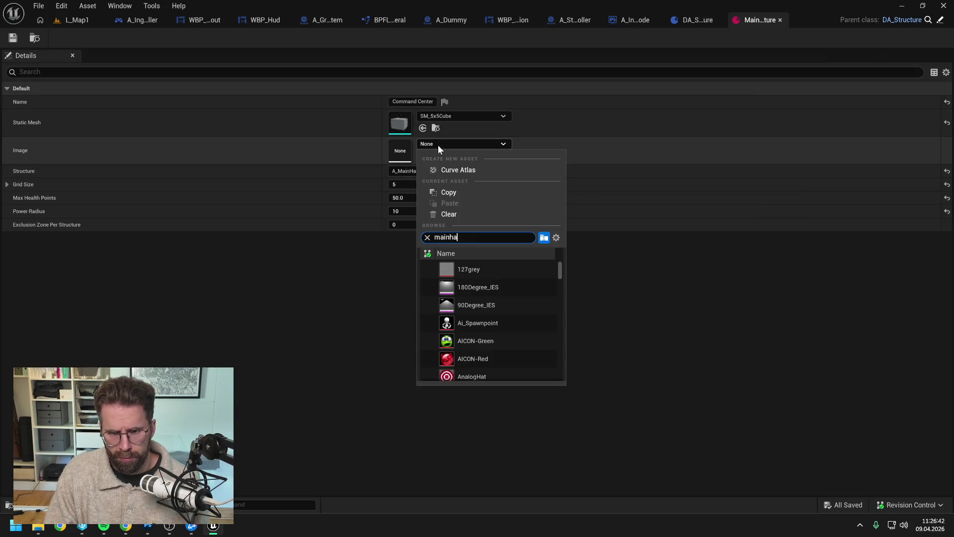
left_click(476, 270)
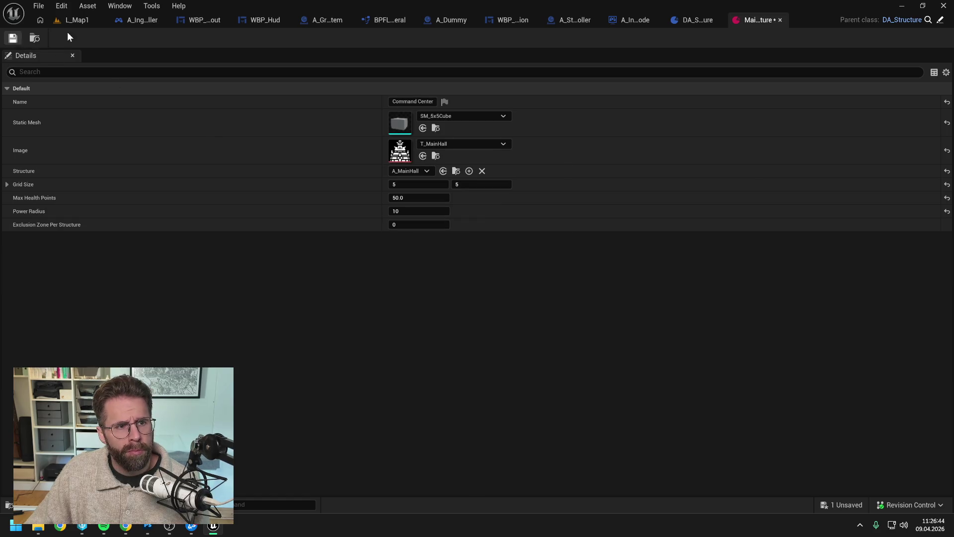
left_click(78, 21)
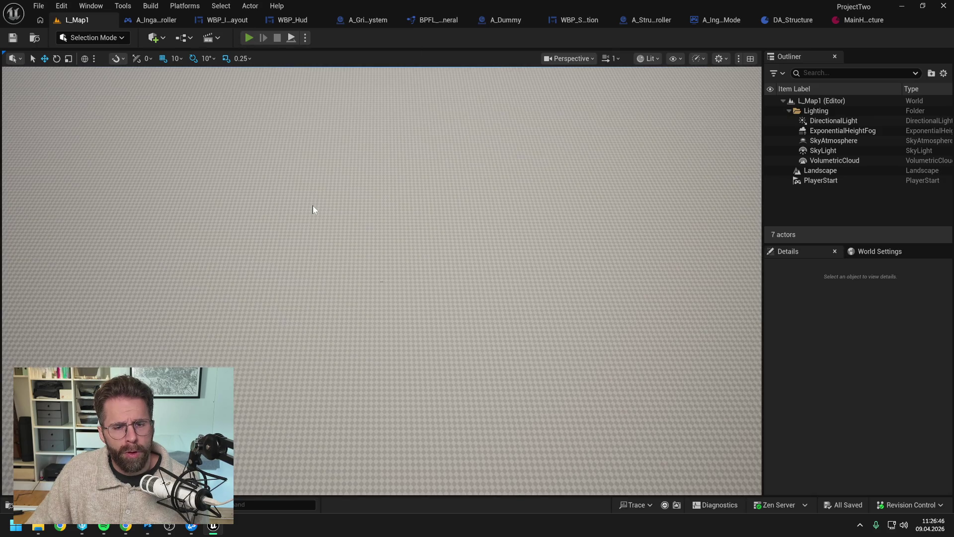
Start and stop a play session, then play L_Map1 again to hit the breakpoint.
key("alt+p")
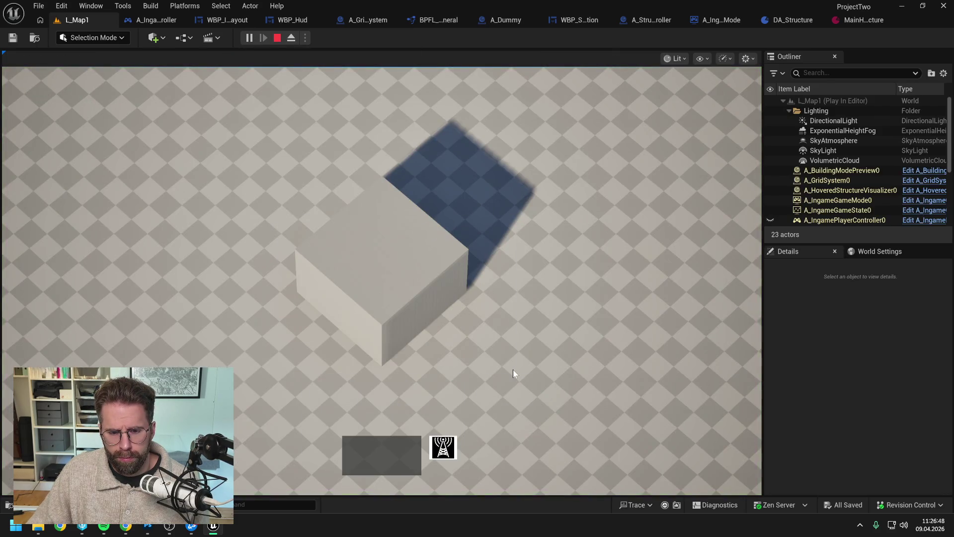
key("F11")
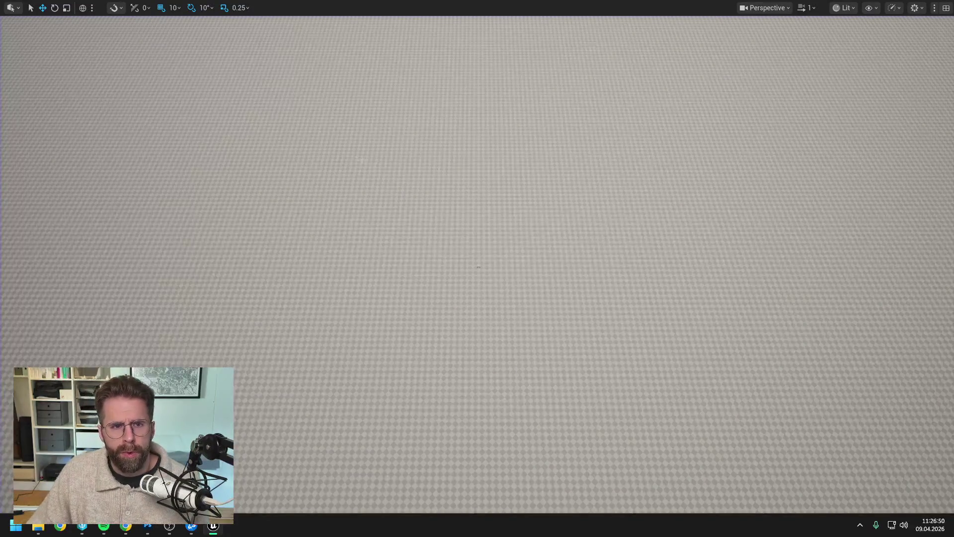
key("F11")
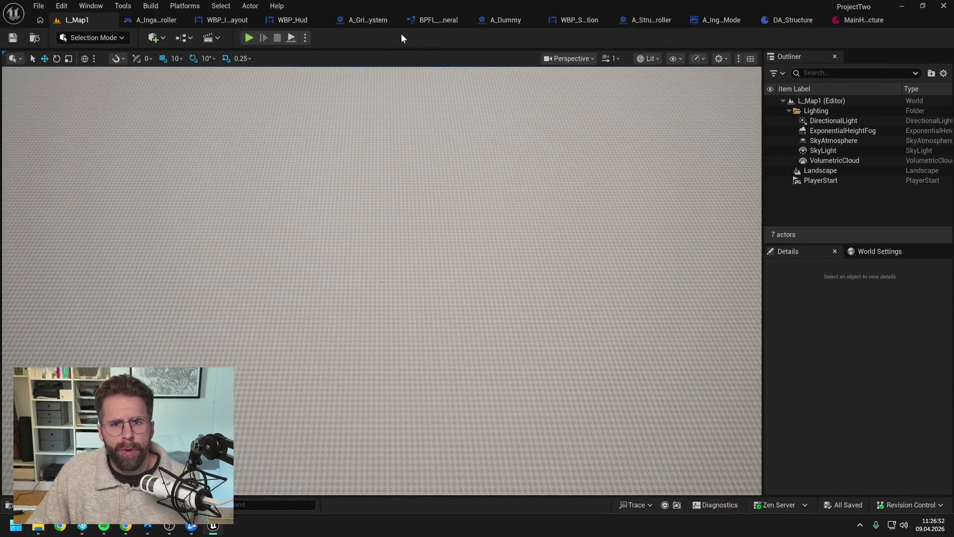
left_click(294, 20)
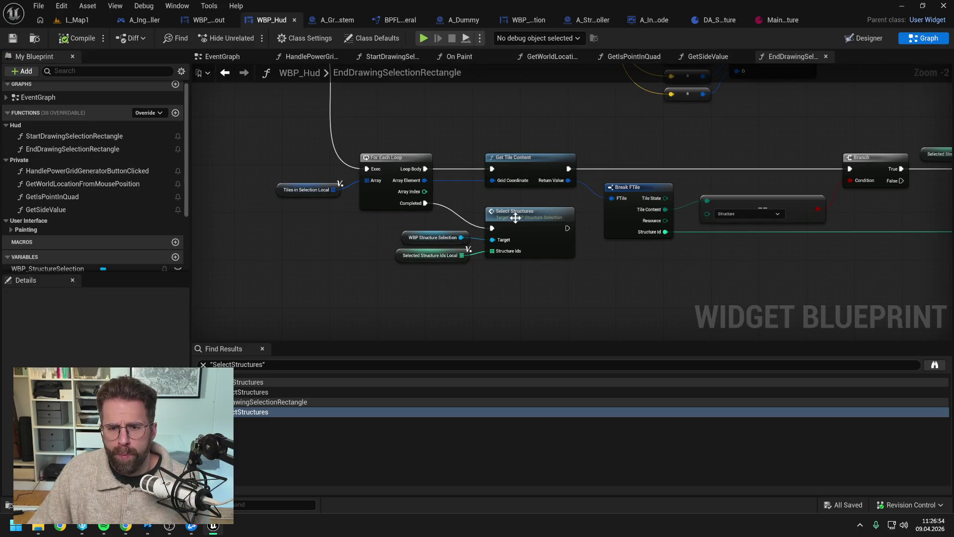
left_click(77, 20)
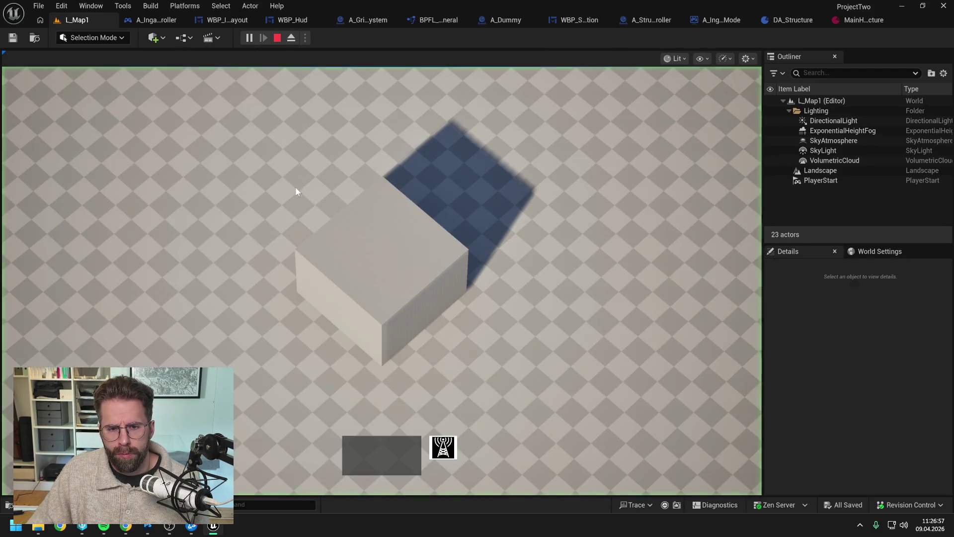
left_click(314, 192)
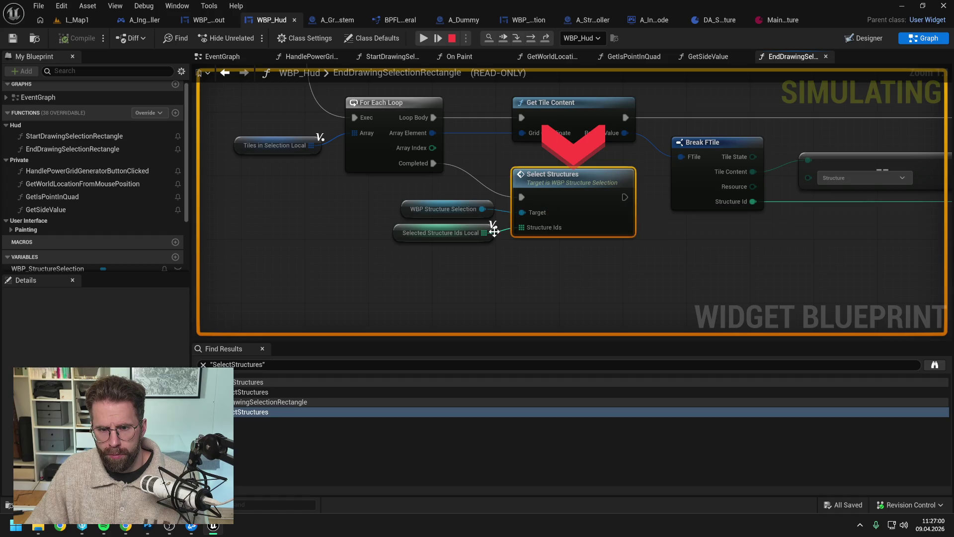
Step through SelectStructures from the Branch node to Set Visibility, inspecting values along the way.
left_click(517, 37)
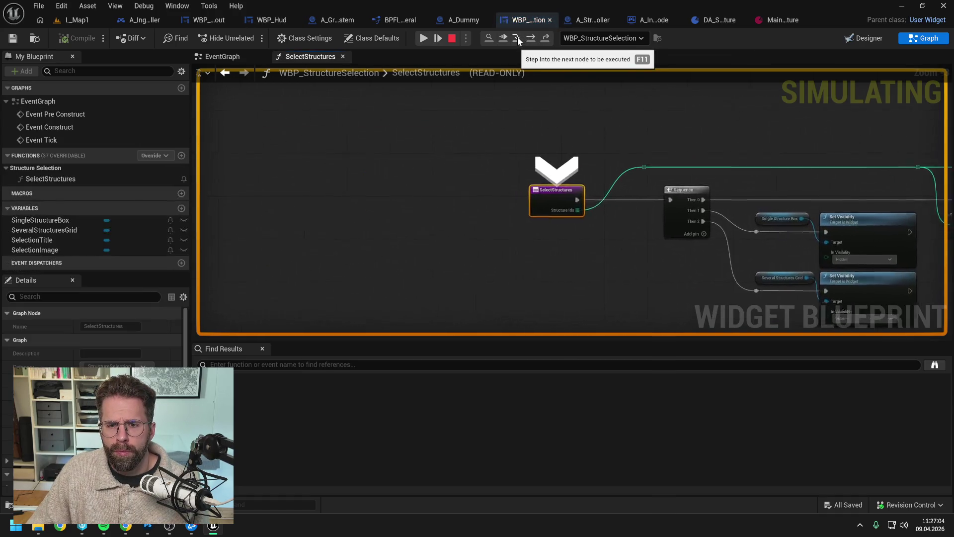
left_click(532, 37)
left_click(532, 36)
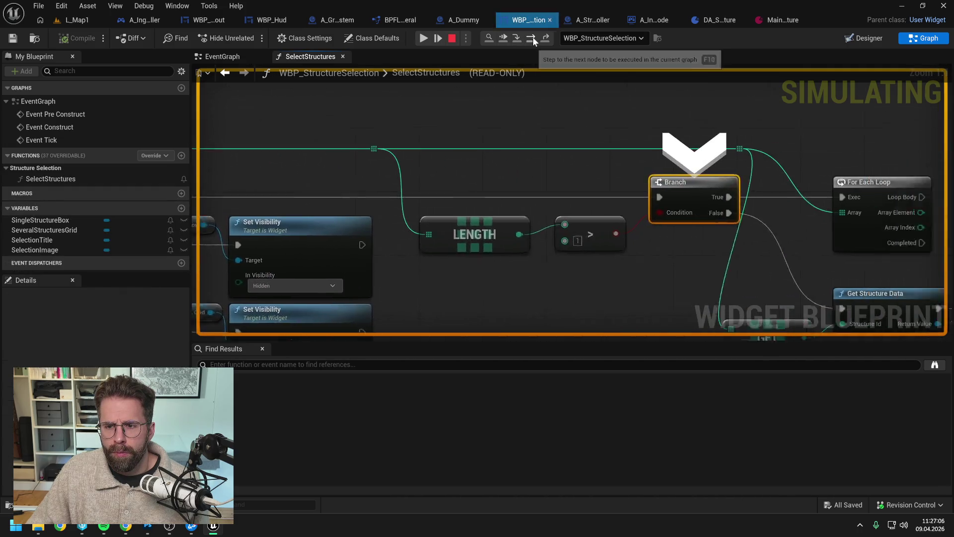
left_click(533, 37)
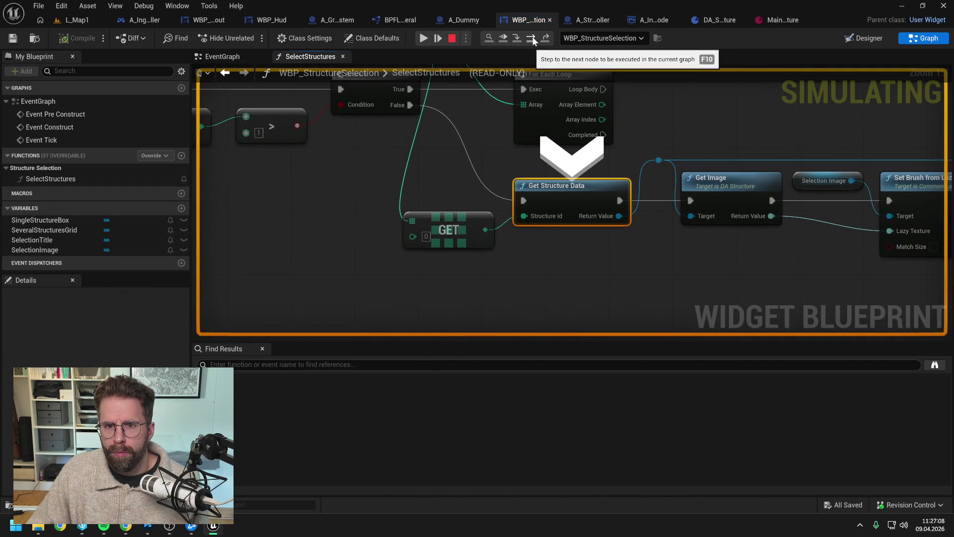
left_click(533, 37)
mouse_move(457, 220)
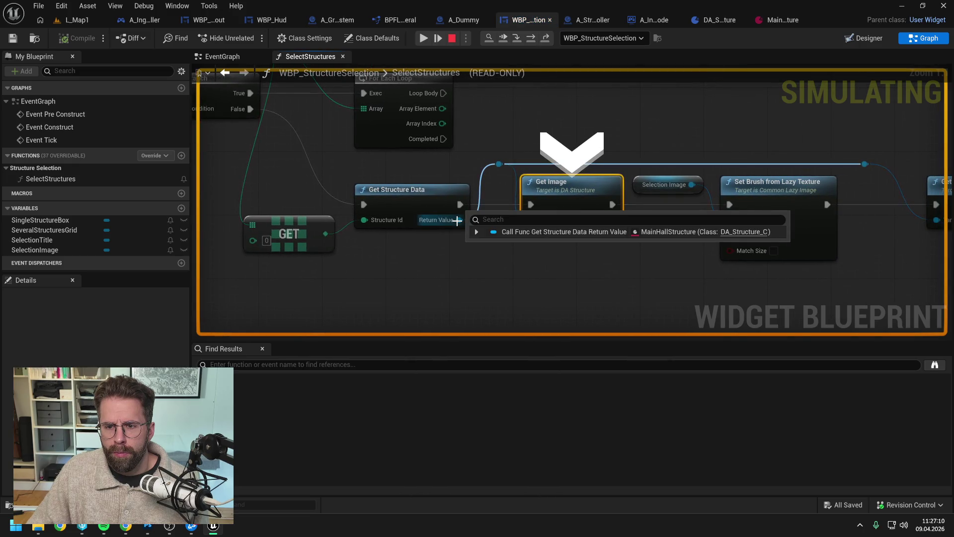
left_click(533, 38)
mouse_move(403, 205)
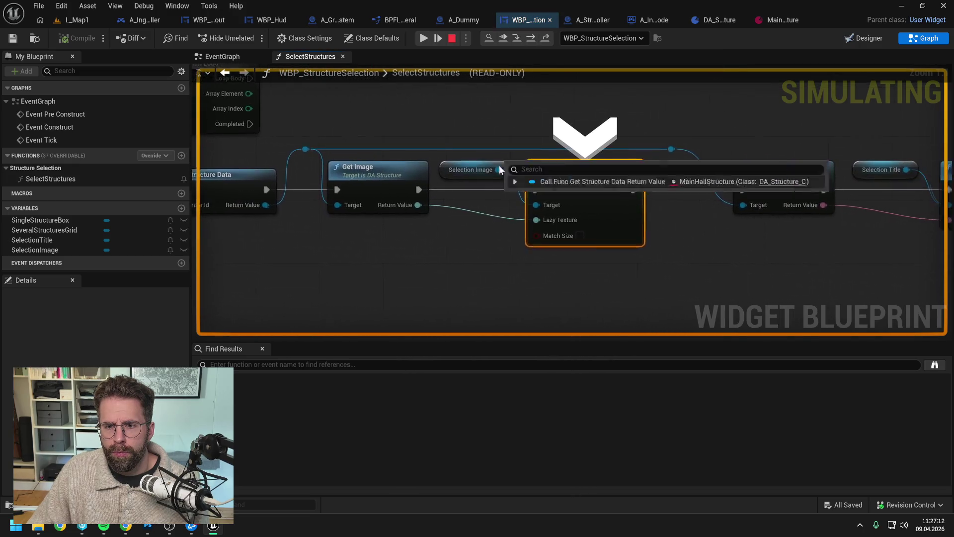
left_click(532, 40)
left_click(533, 40)
mouse_move(417, 212)
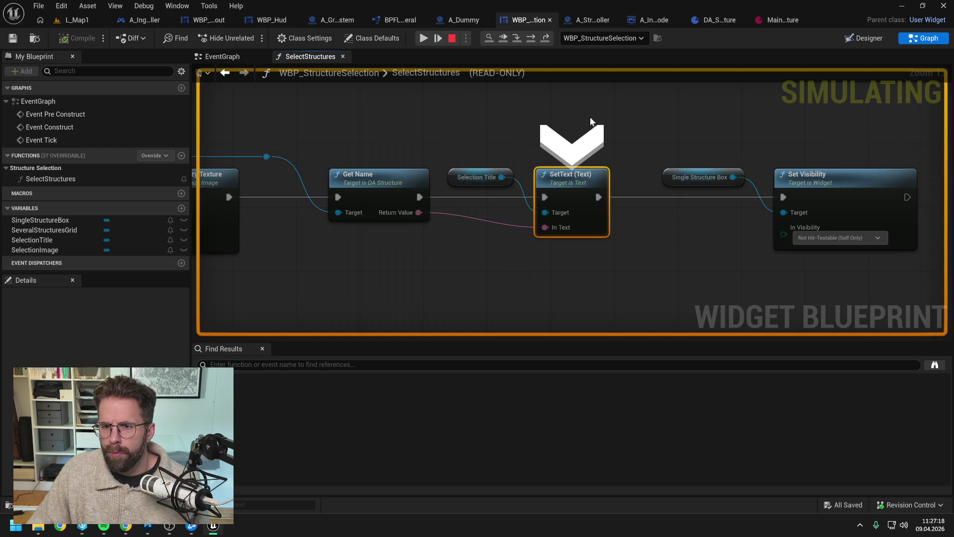
left_click(533, 37)
scroll(547, 126, "down", 2)
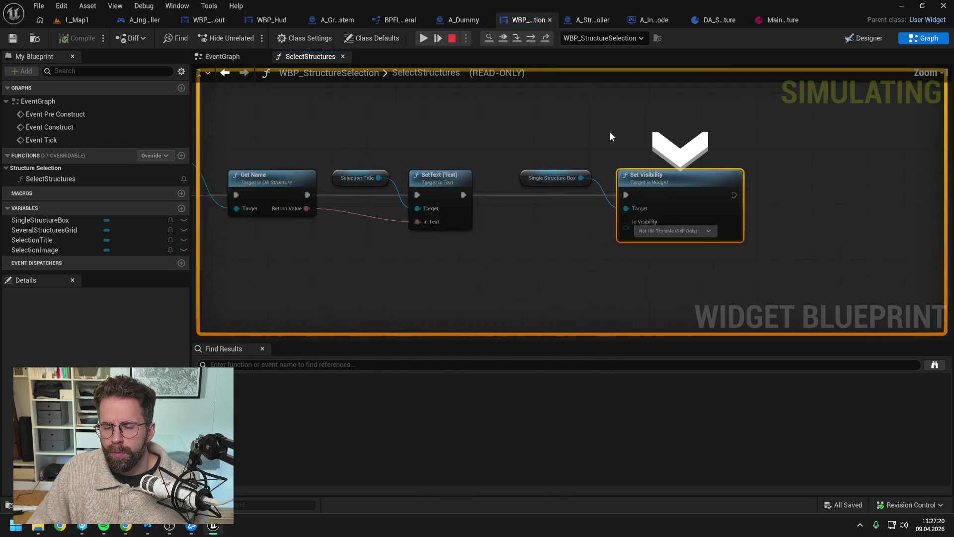
mouse_move(586, 172)
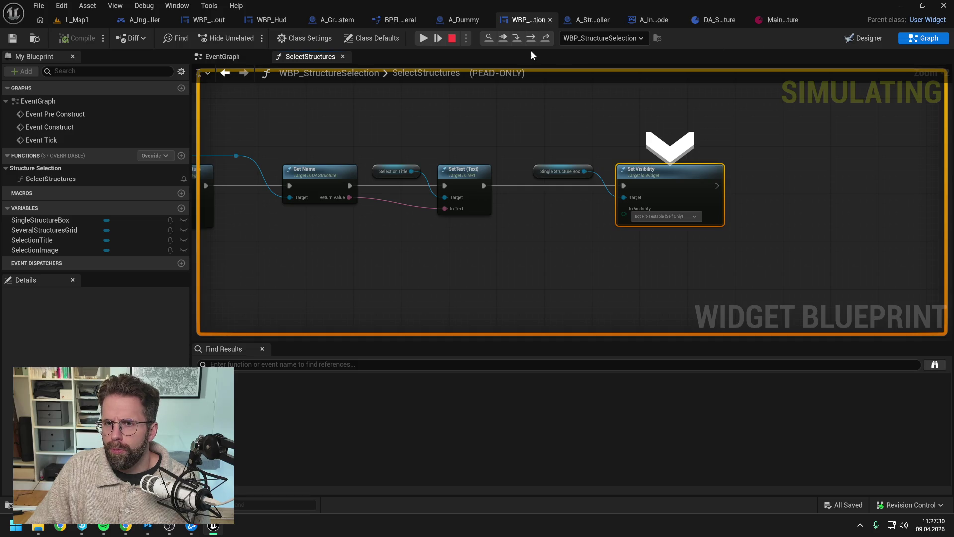
left_click_drag(472, 115, 652, 114)
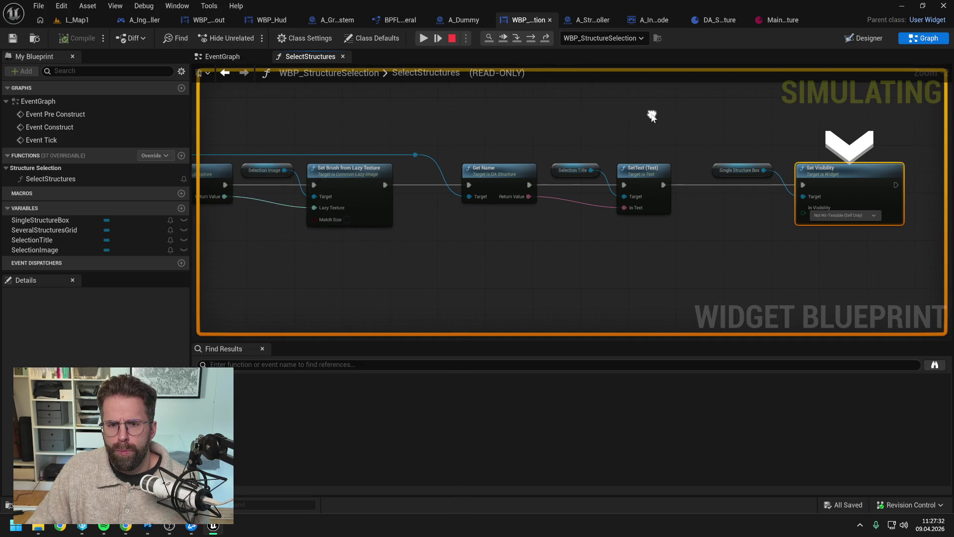
Stop the debugging session and open the MainHall structure data asset.
left_click(452, 38)
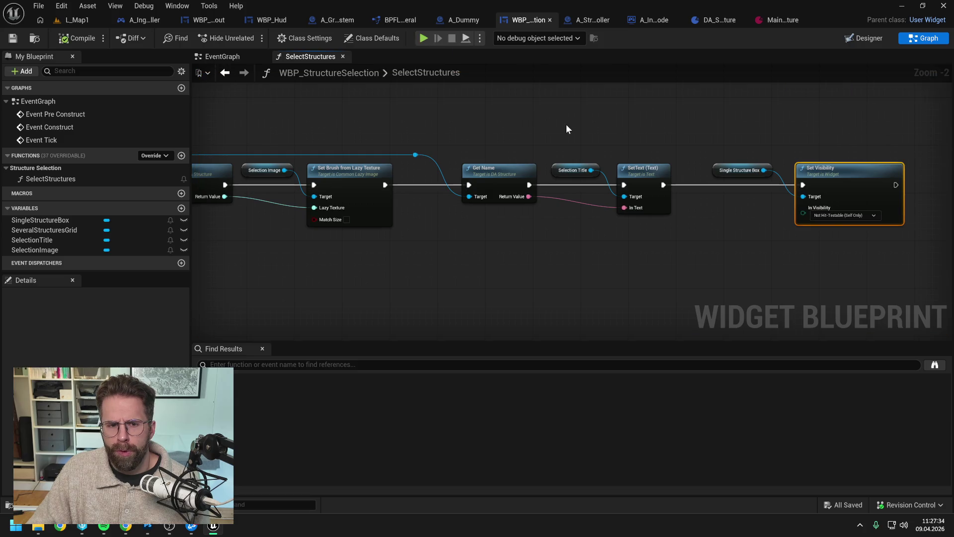
scroll(566, 124, "down", 1)
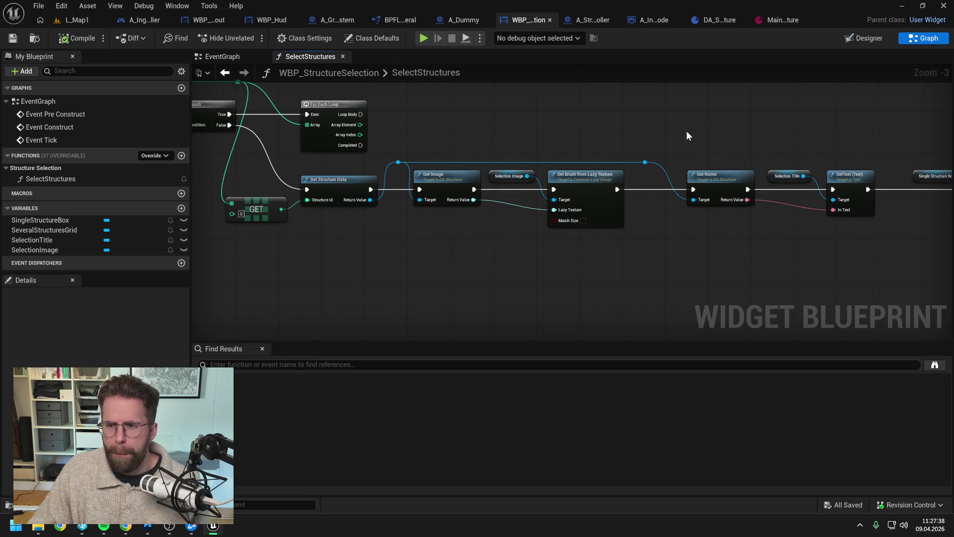
left_click(779, 20)
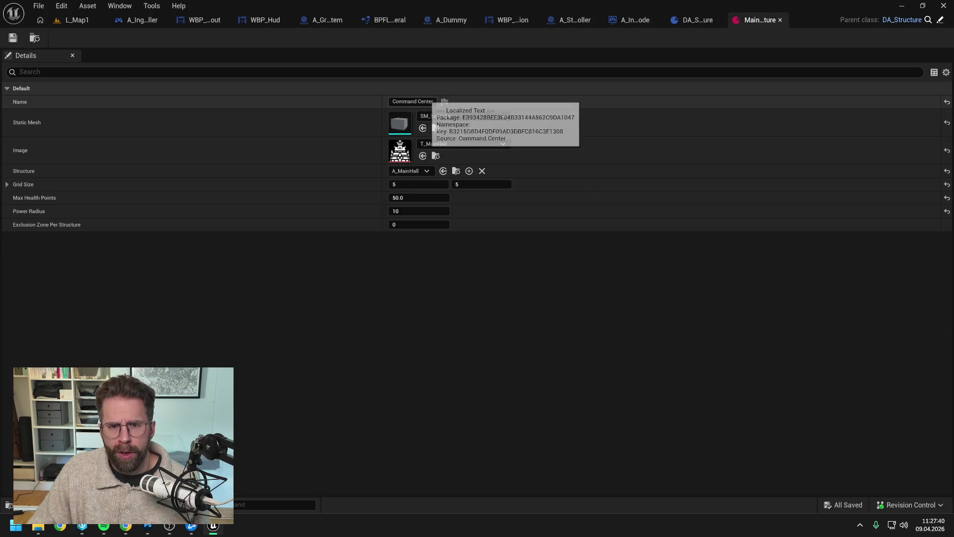
Change the data asset's Name from Command Center to Main Hall and save it.
left_click(418, 101)
type("Main Hall")
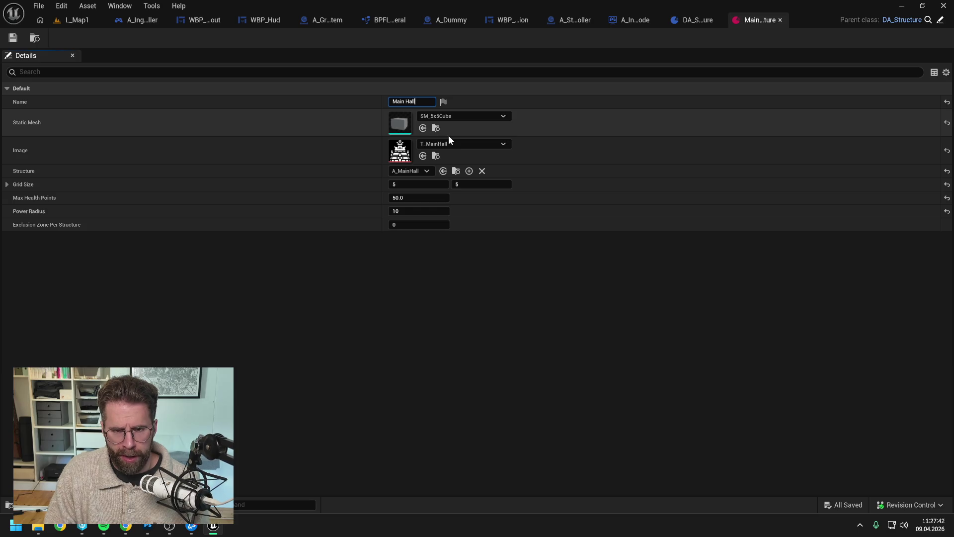
key("Return")
key("ctrl+s")
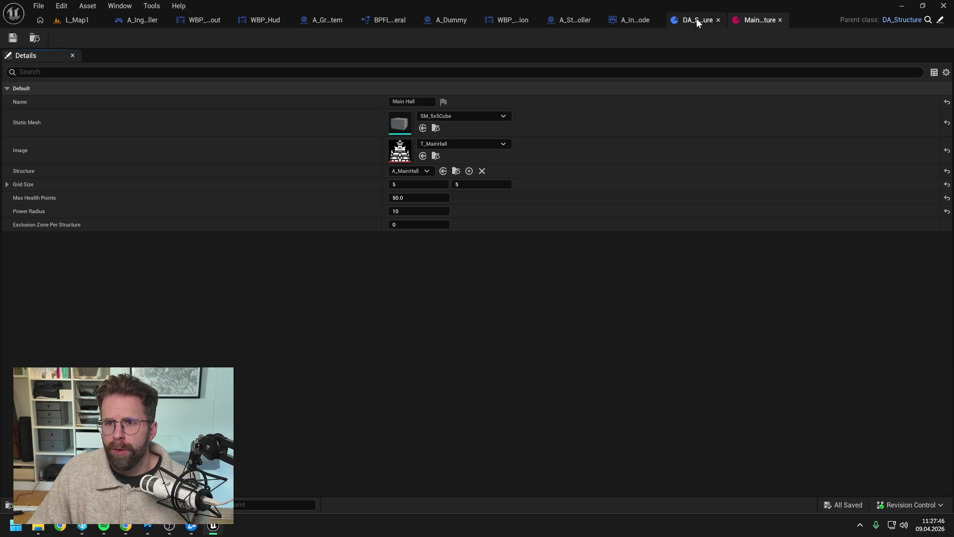
Nudge the Single Structure Box Set Visibility nodes left in SelectStructures and save the widget.
left_click(628, 22)
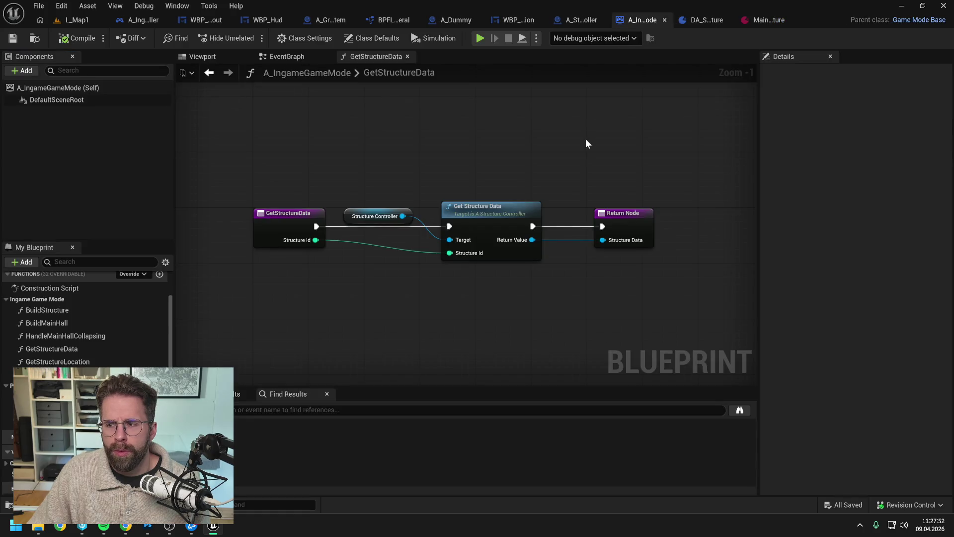
left_click(584, 18)
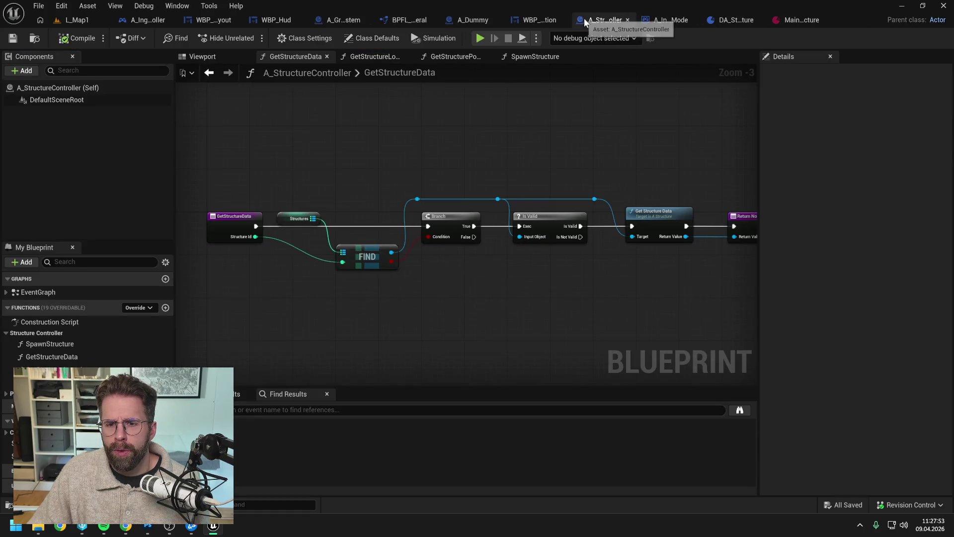
left_click(518, 22)
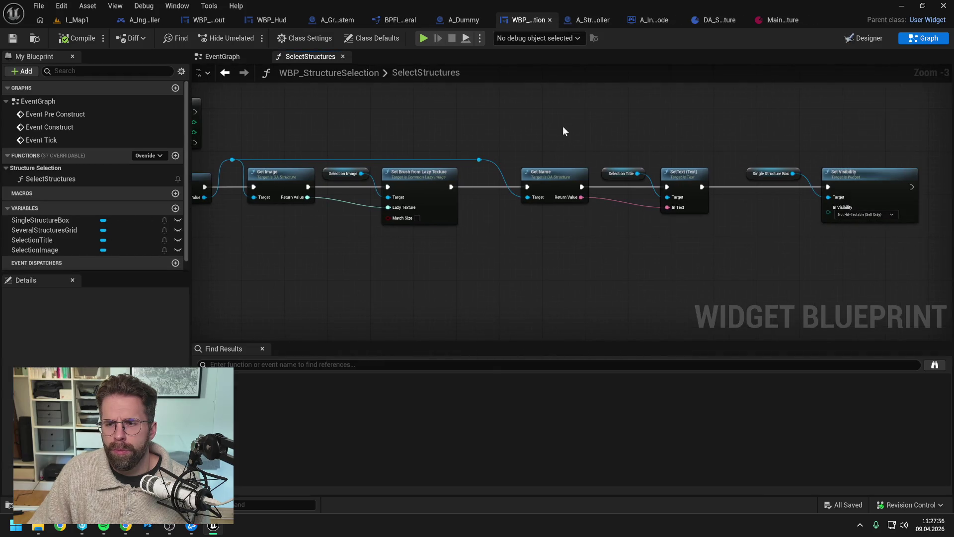
left_click_drag(720, 152, 834, 211)
left_click_drag(855, 178, 839, 178)
left_click(796, 131)
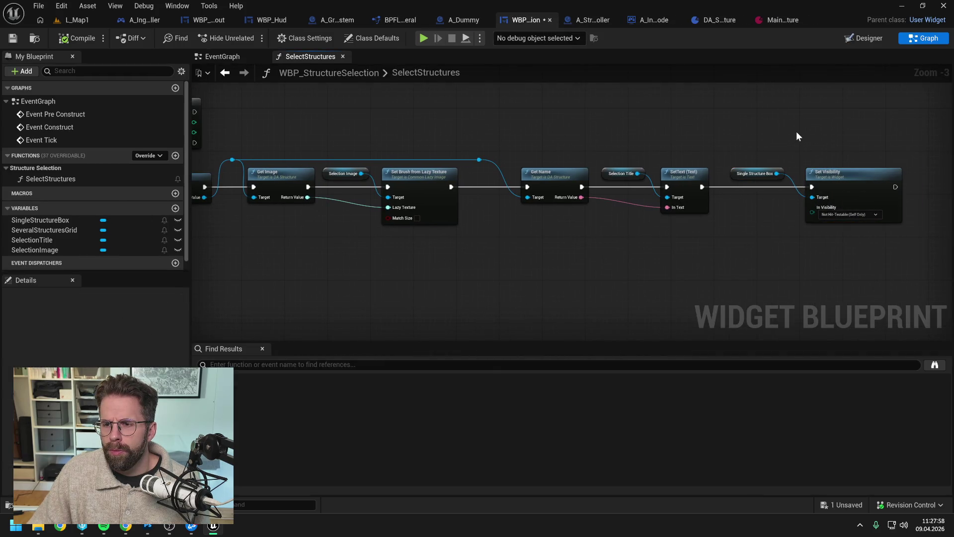
key("ctrl+s")
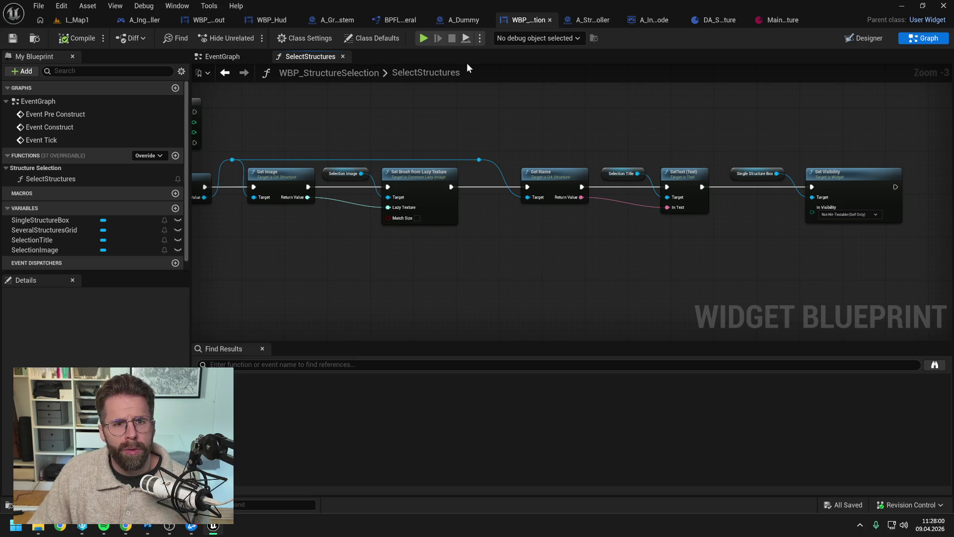
Show WBP_Hud in its Designer layout view.
left_click(287, 18)
left_click(497, 279)
scroll(494, 268, "down", 2)
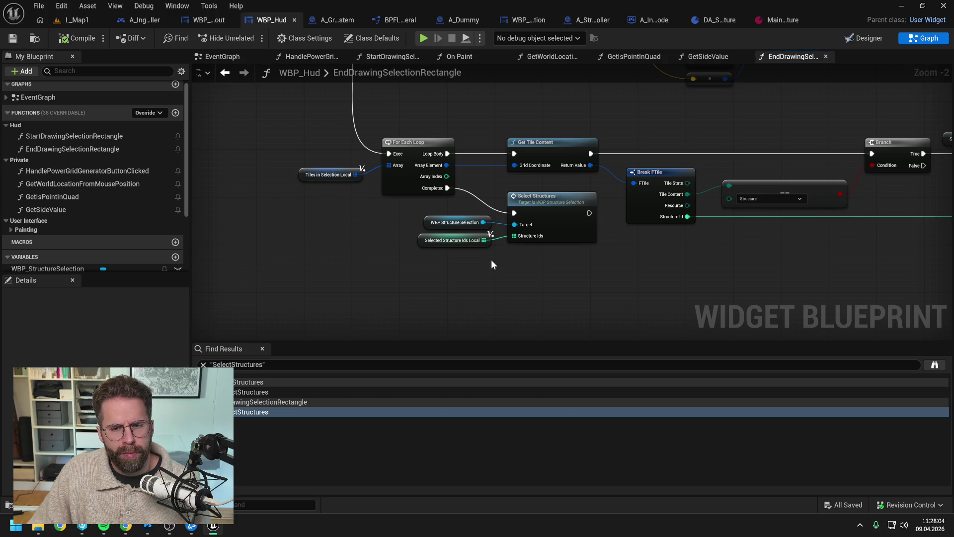
left_click(864, 37)
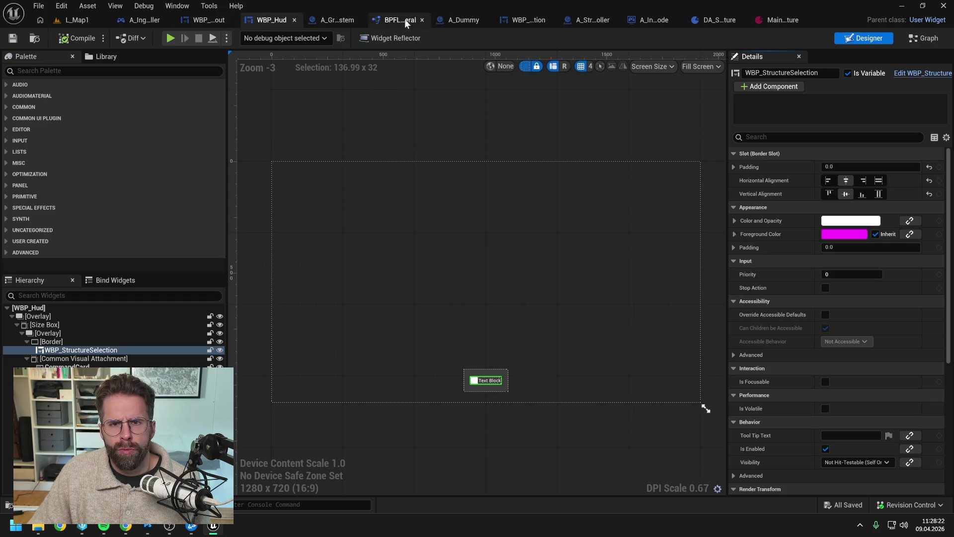
Close the A_Dummy, DA_Structure and MainHall data asset tabs.
left_click(454, 22)
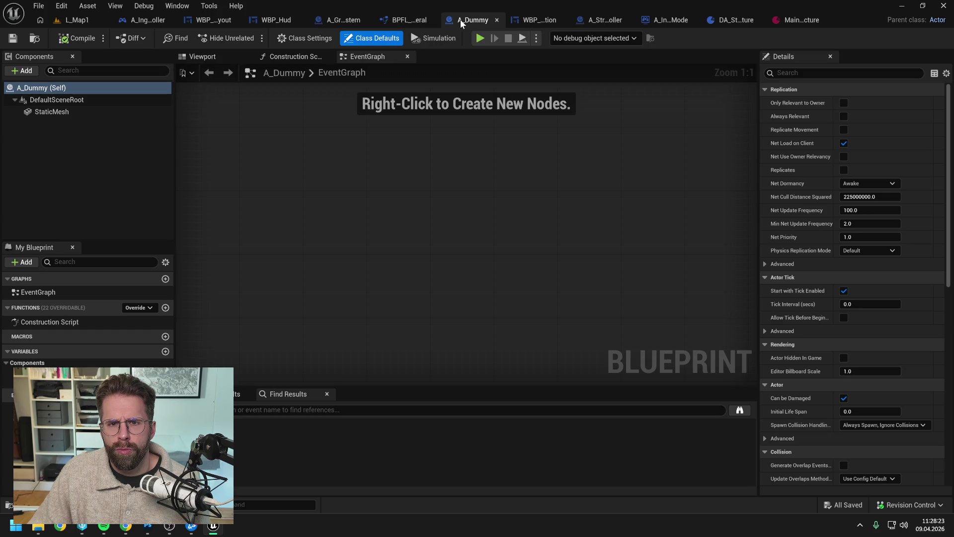
left_click(497, 20)
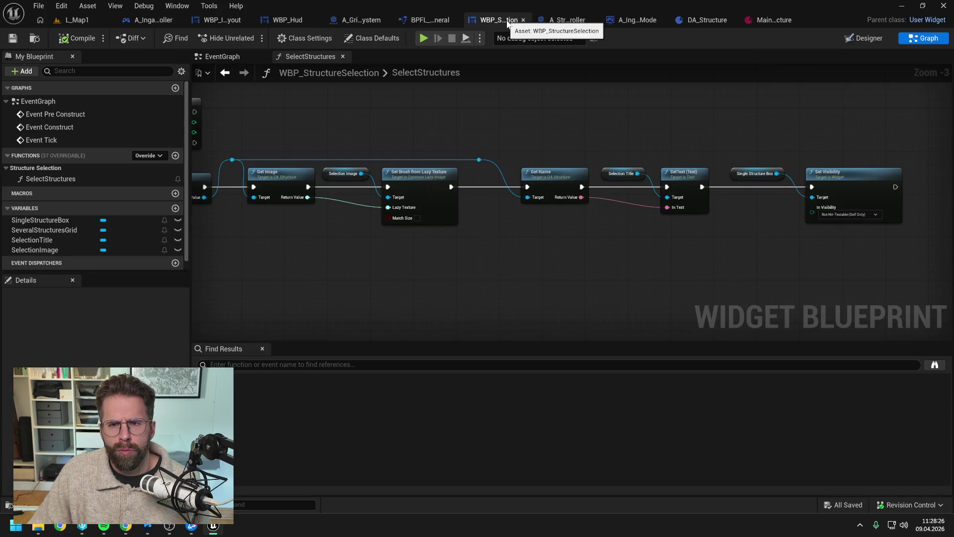
left_click(731, 20)
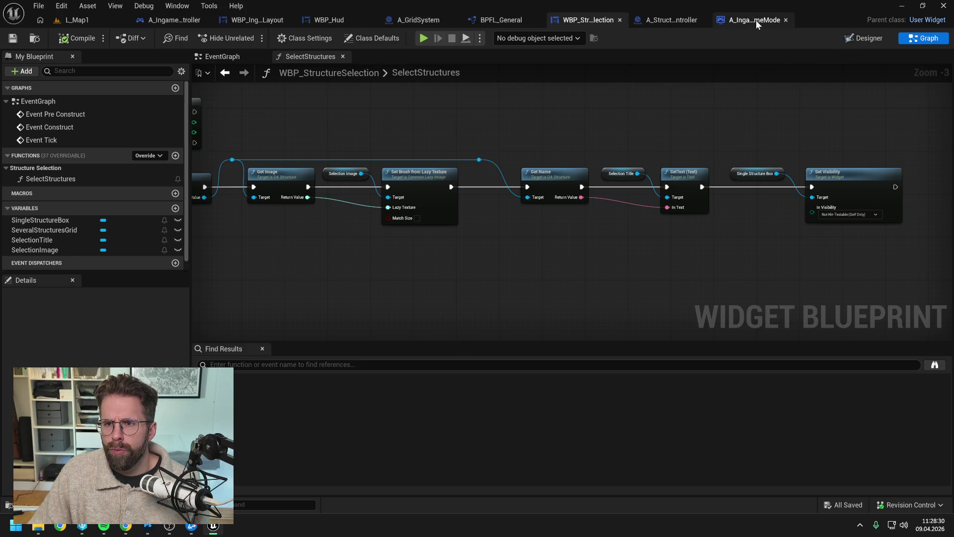
left_click(756, 20)
Close A_IngameGameMode's extra graph tabs, save and check it out, then close it.
right_click(376, 56)
left_click(404, 115)
middle_click(241, 56)
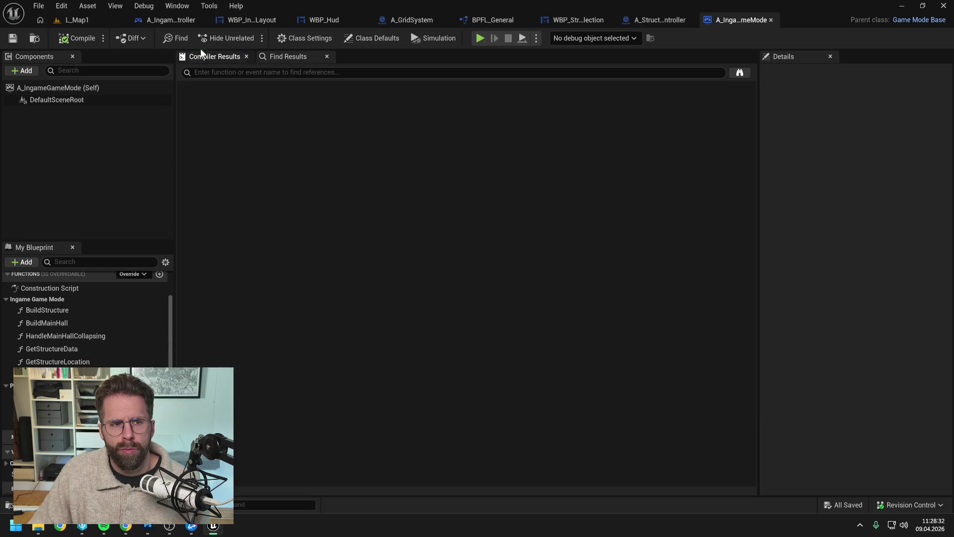
left_click(13, 40)
left_click(485, 373)
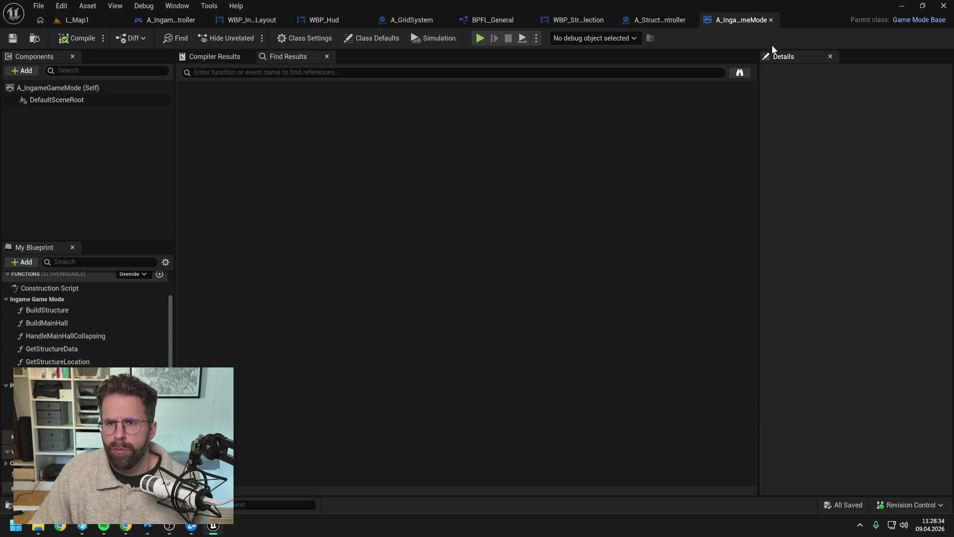
left_click(771, 20)
Close A_StructureController's extra graph tabs, save and check it out, then close it.
right_click(299, 56)
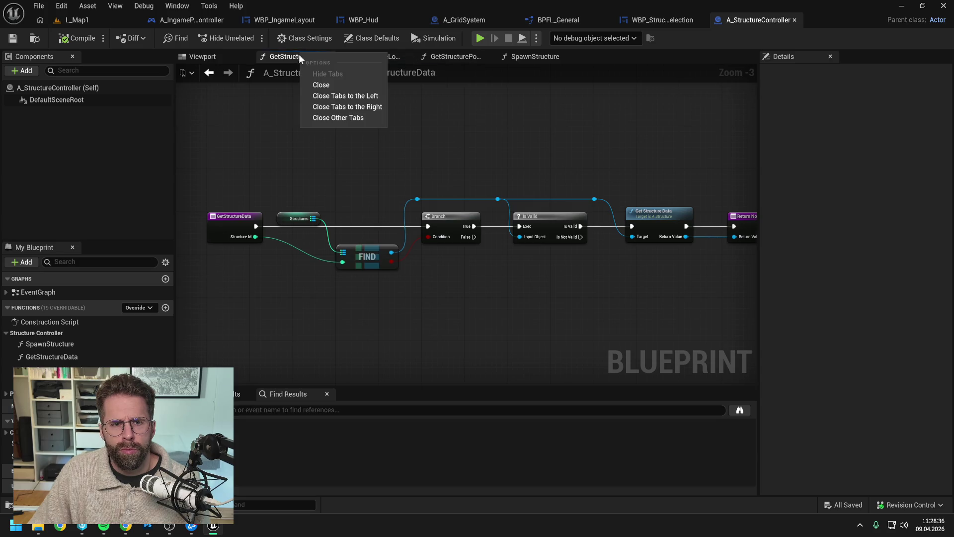
left_click(327, 116)
left_click(245, 56)
left_click(13, 38)
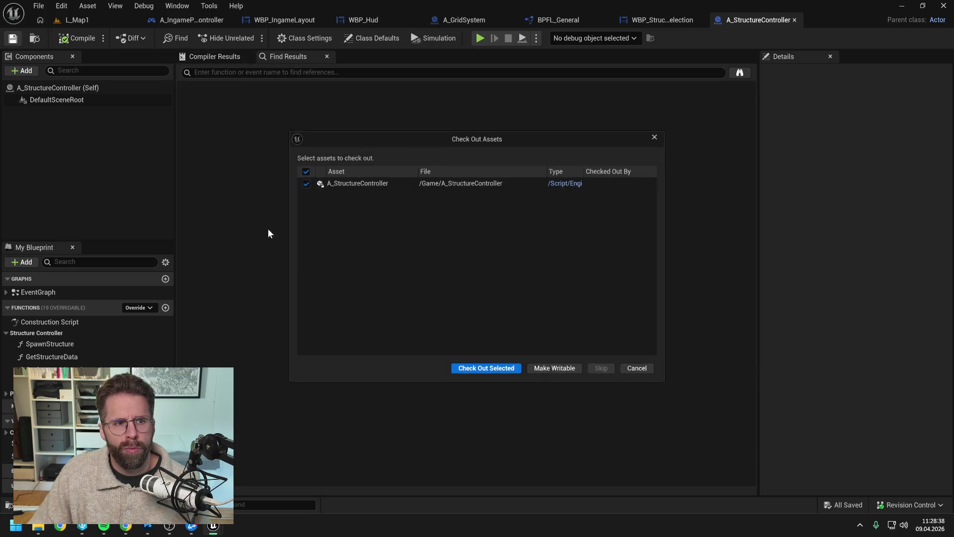
left_click(462, 370)
left_click(794, 19)
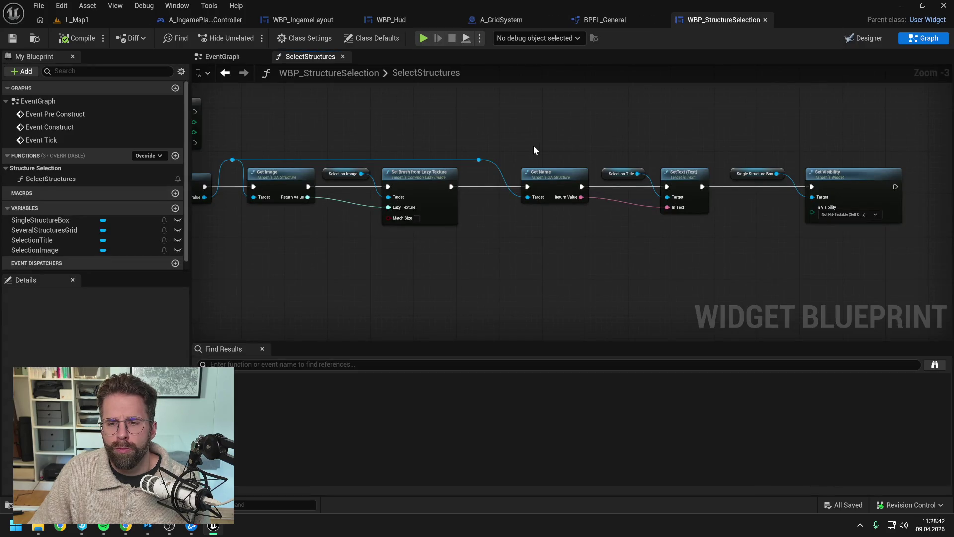
Review the Set Visibility, loop body and Sequence nodes, then show the widget's Designer view.
mouse_move(533, 145)
left_mouse_down()
mouse_move(518, 155)
mouse_move(596, 164)
mouse_move(522, 227)
mouse_move(637, 234)
left_mouse_up()
mouse_move(629, 236)
left_mouse_down()
mouse_move(554, 159)
mouse_move(533, 173)
mouse_move(575, 151)
mouse_move(805, 156)
left_mouse_up()
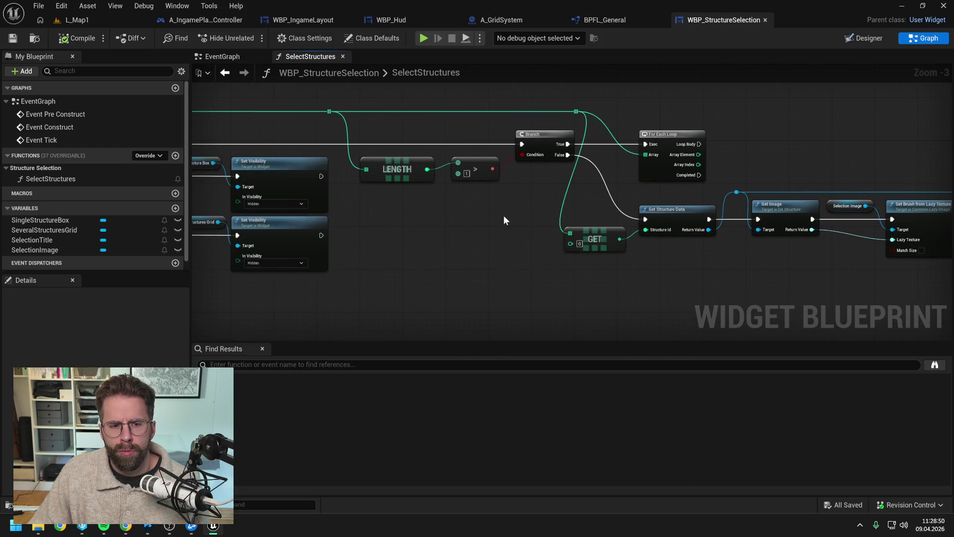
mouse_move(503, 218)
left_mouse_down()
mouse_move(586, 223)
mouse_move(564, 235)
left_mouse_up()
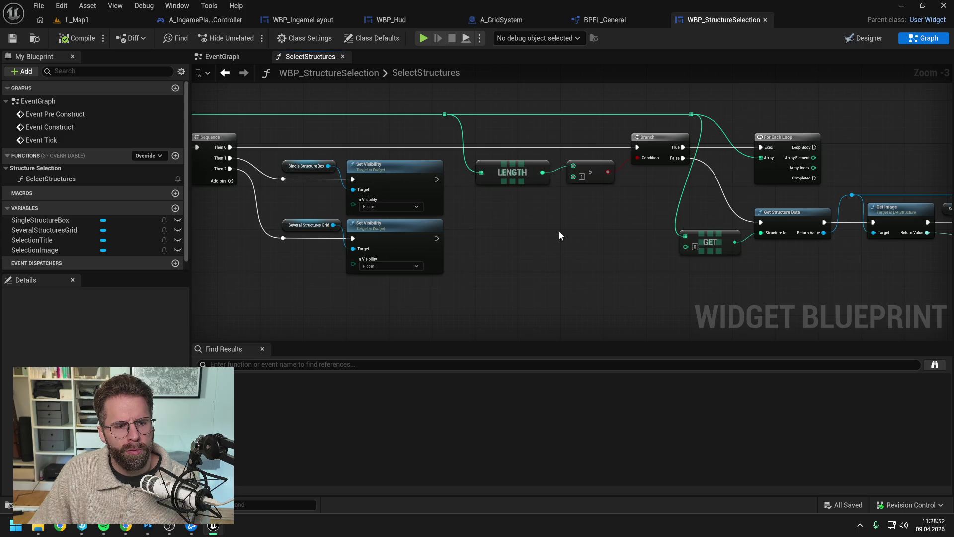
left_click(864, 38)
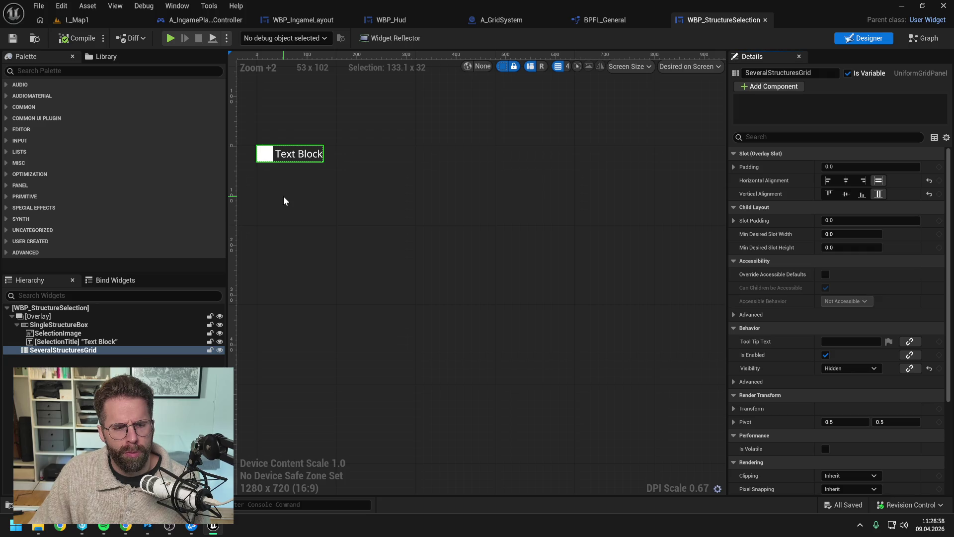
Filter Details by 'vis' and check Visibility of SingleStructureBox, the Overlay and root widget.
left_click(77, 325)
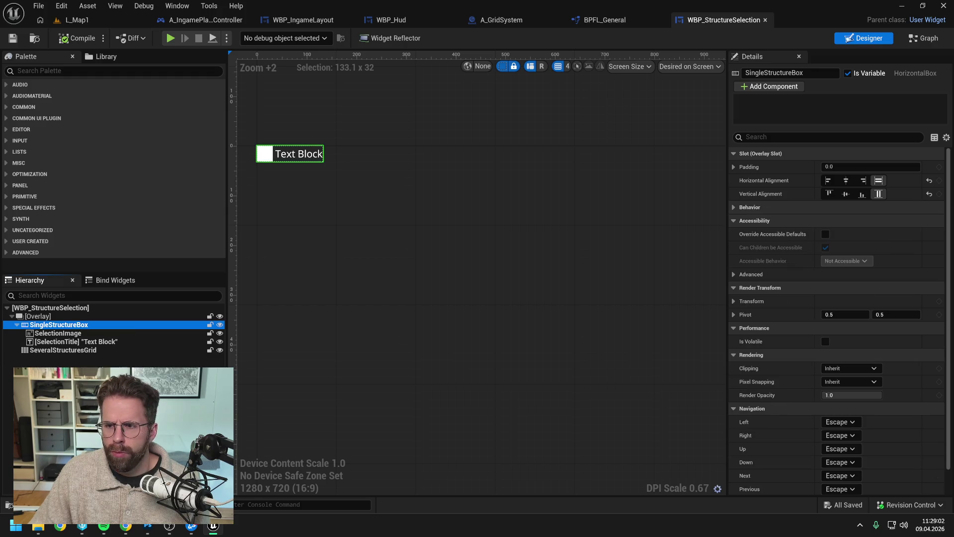
left_click(785, 137)
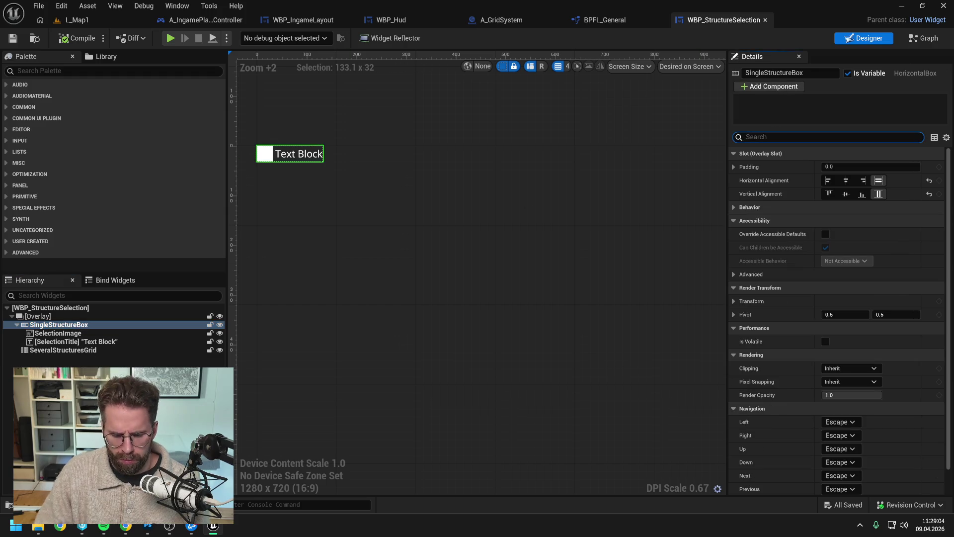
type("vis")
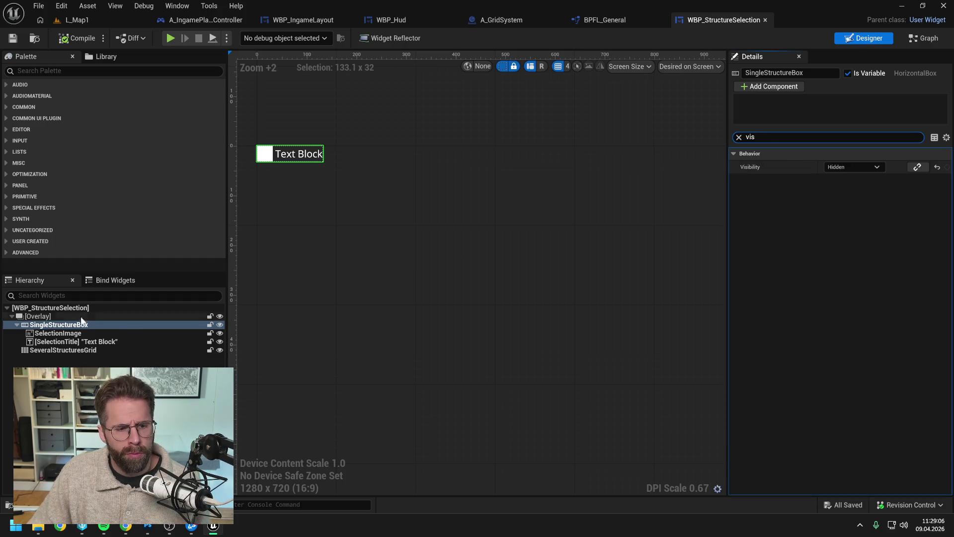
left_click(53, 317)
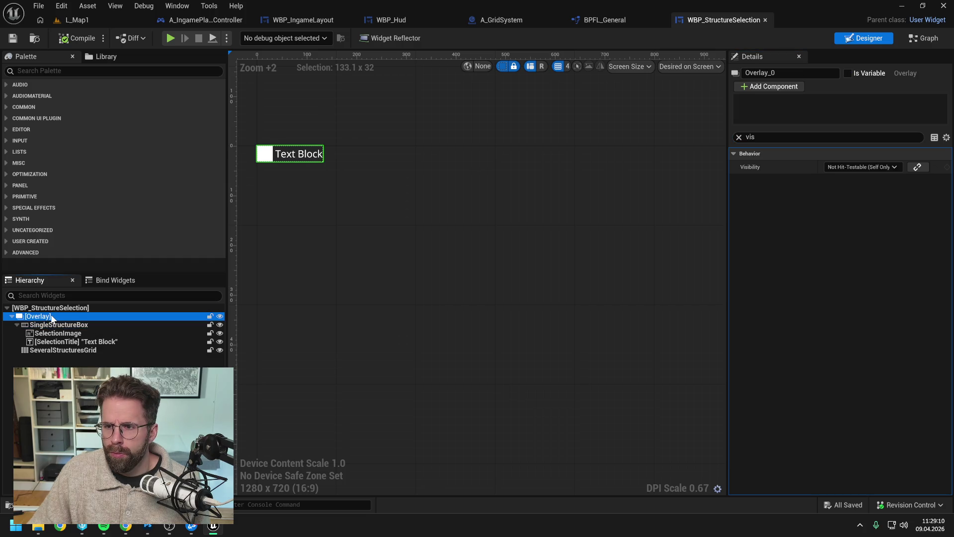
left_click(56, 307)
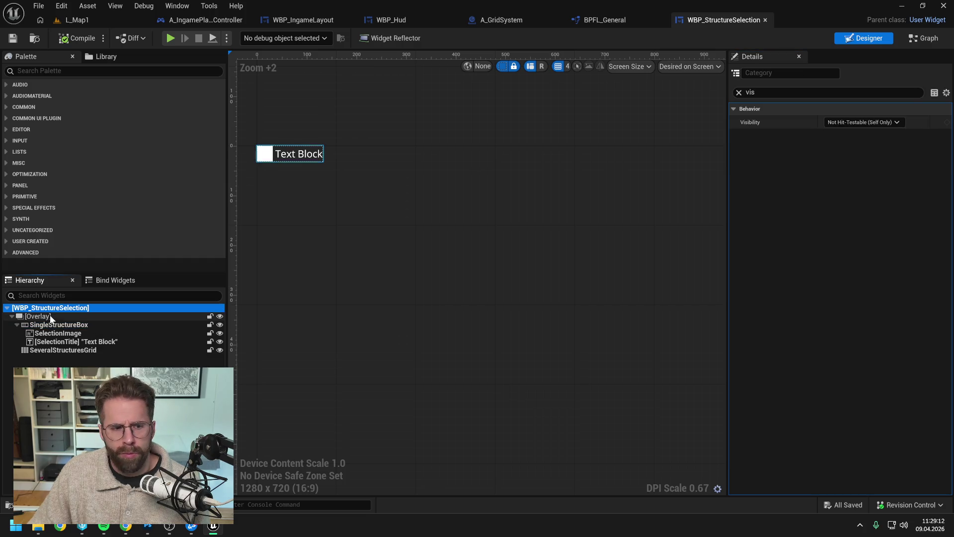
left_click(55, 317)
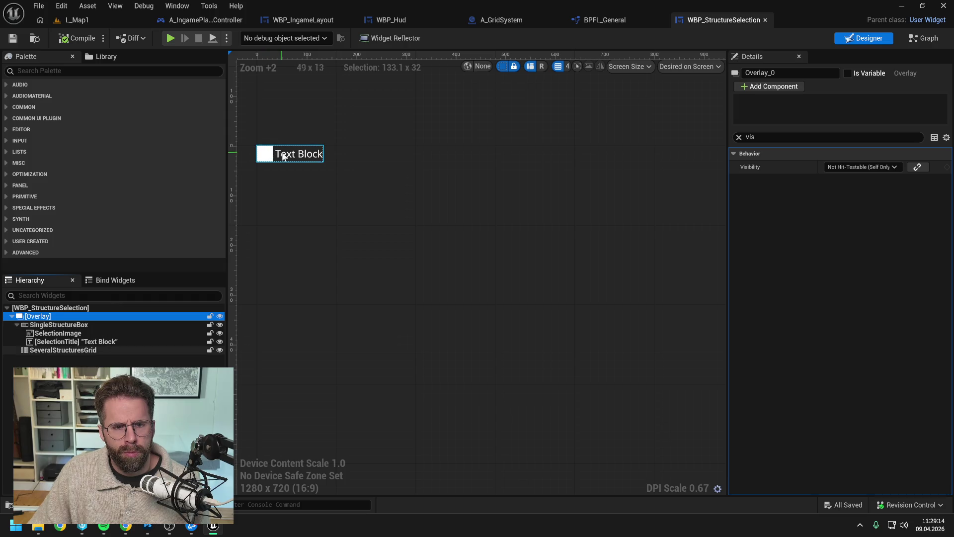
left_click(59, 326)
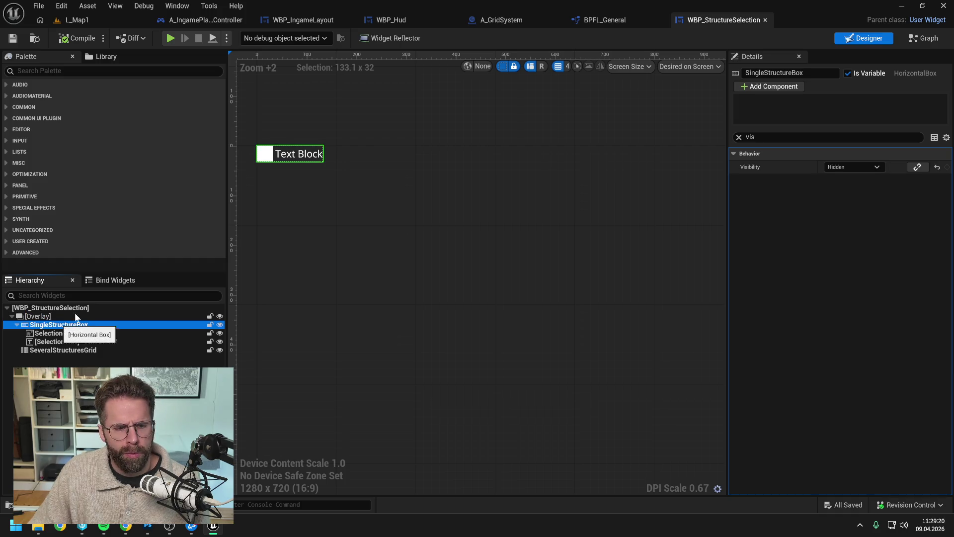
Review the image, text and Single Structure Box visibility nodes in SelectStructures.
left_click(920, 38)
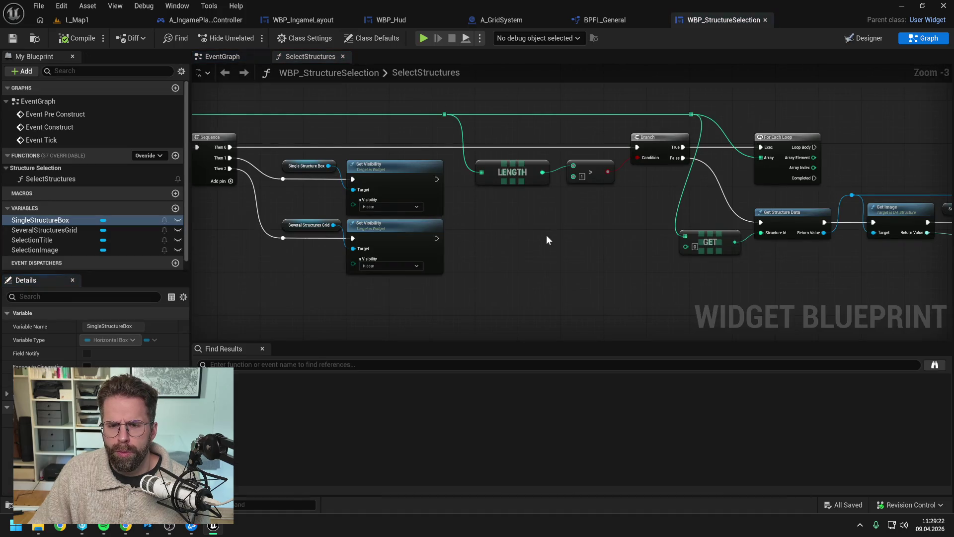
mouse_move(585, 236)
left_mouse_down()
mouse_move(433, 233)
mouse_move(453, 258)
left_mouse_up()
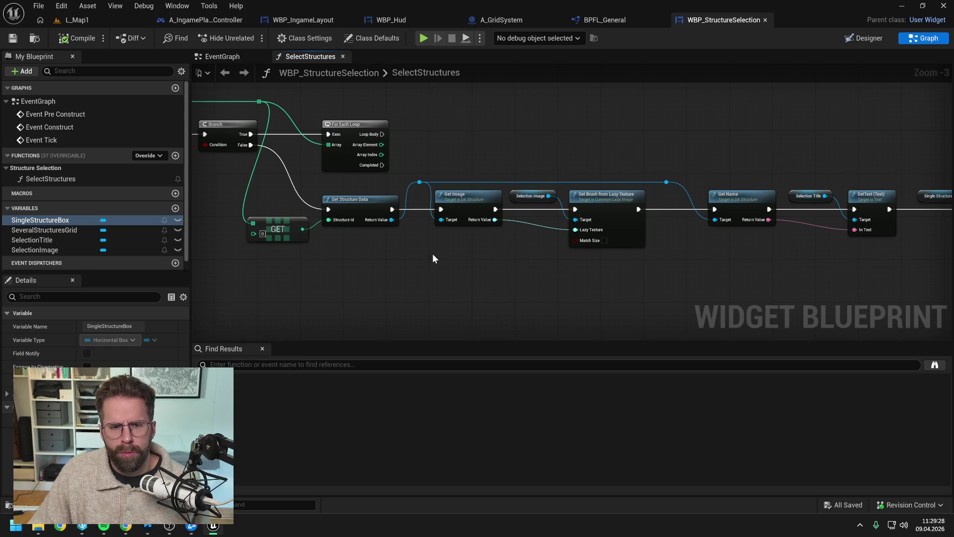
mouse_move(571, 263)
left_mouse_down()
mouse_move(472, 249)
mouse_move(421, 253)
mouse_move(552, 223)
left_mouse_up()
Check the Visibility of each widget in WBP_Hud's hierarchy, then return to L_Map1.
left_click(383, 19)
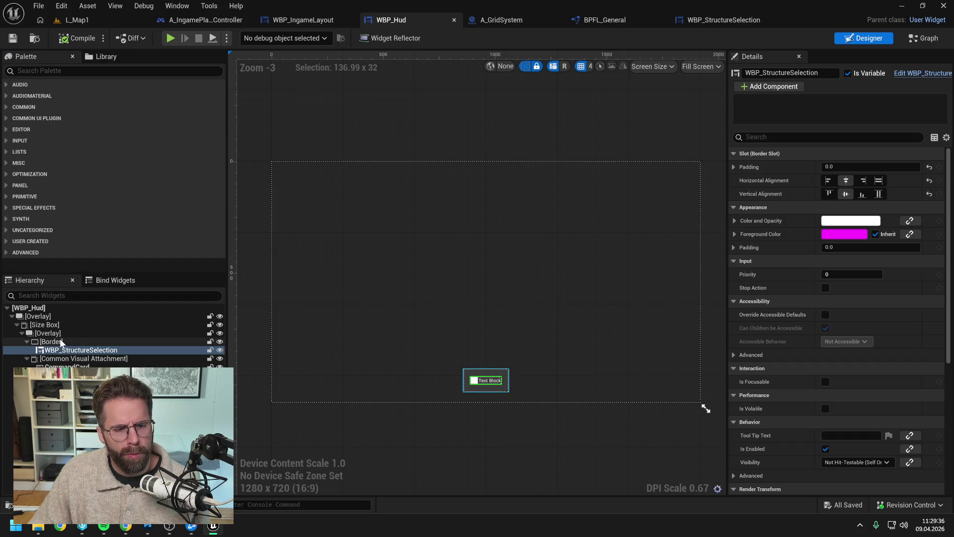
left_click(48, 333)
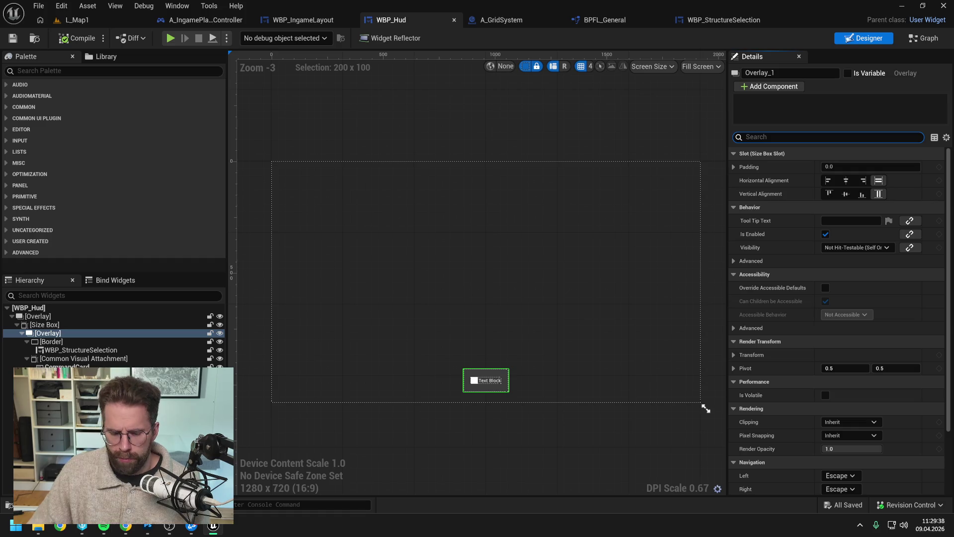
type("vis")
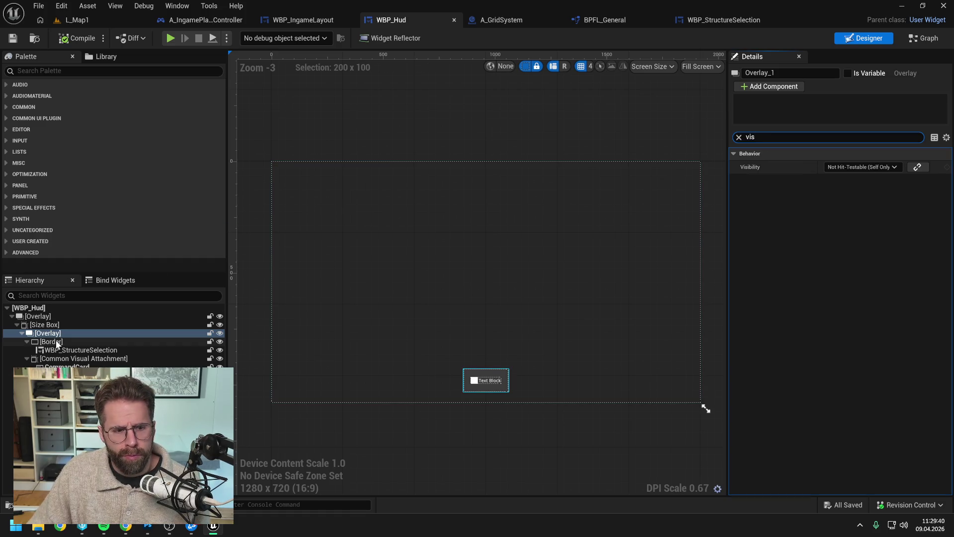
left_click(58, 343)
left_click(68, 350)
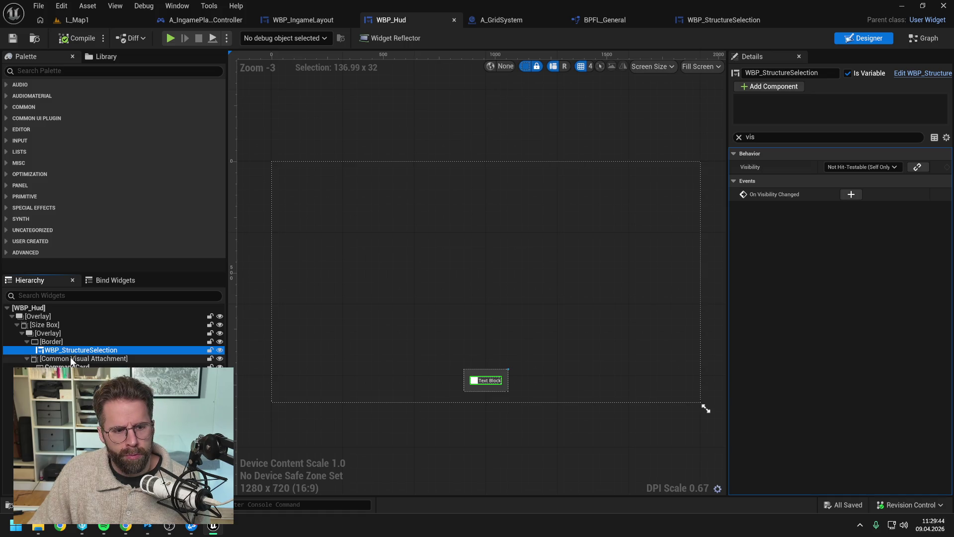
left_click(48, 326)
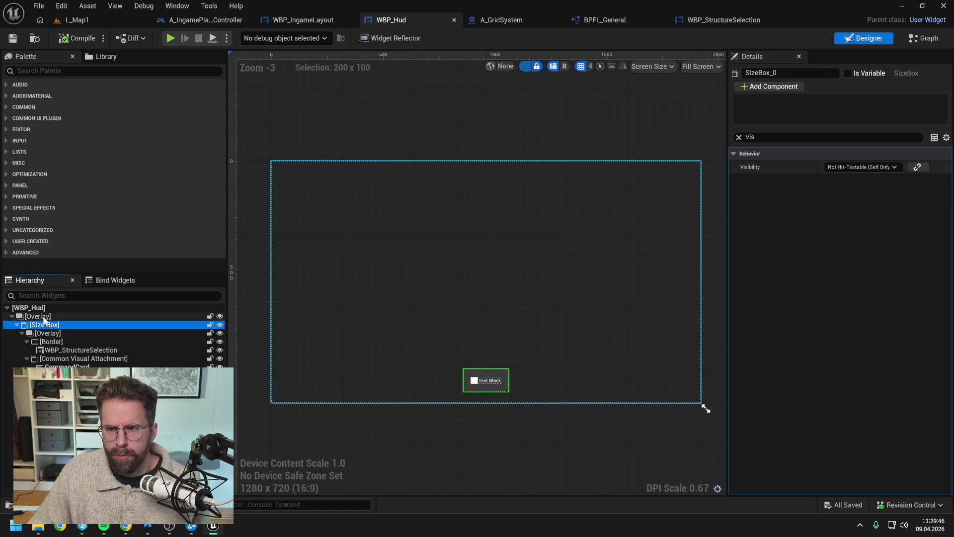
left_click(44, 317)
left_click(40, 308)
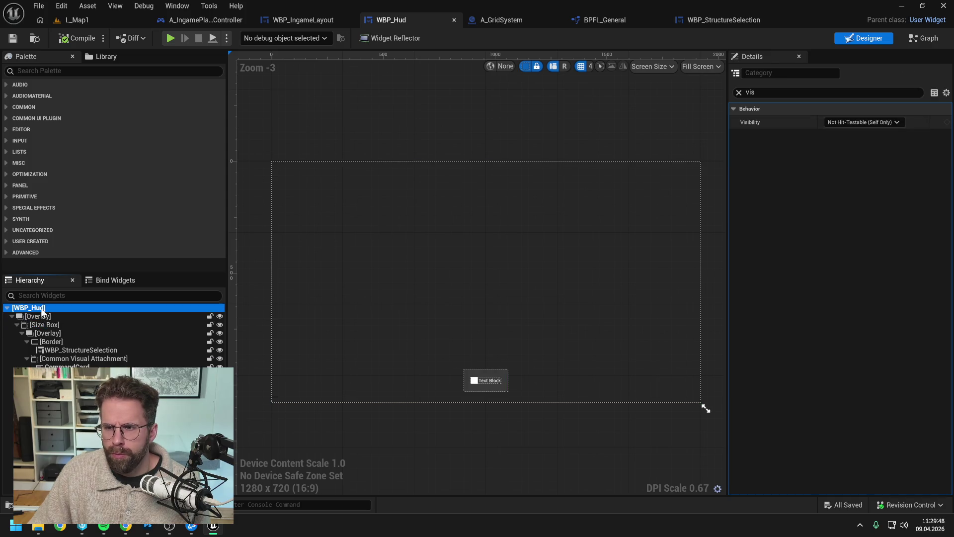
left_click(84, 18)
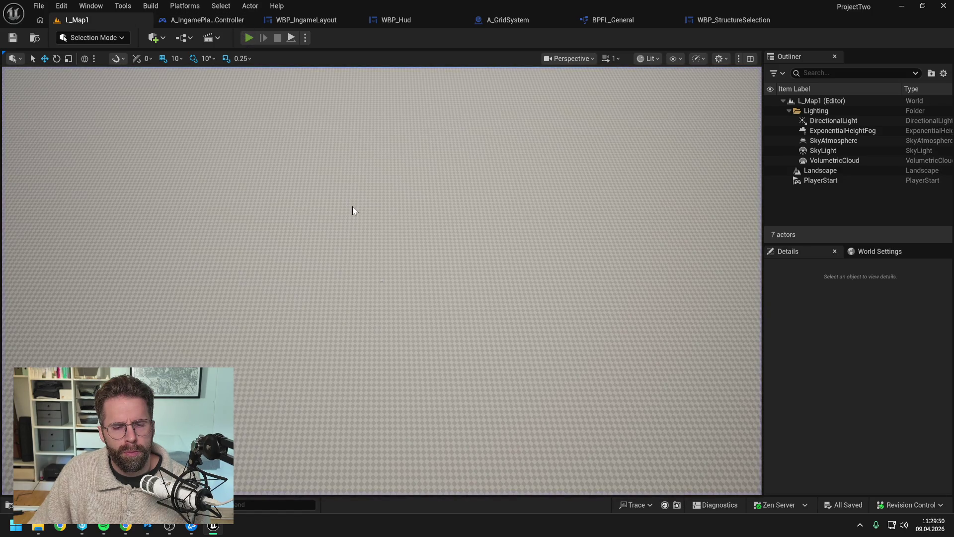
Play-test the level, stop it, and jump from the index-0 array error to Get Structure Data.
key("alt+p")
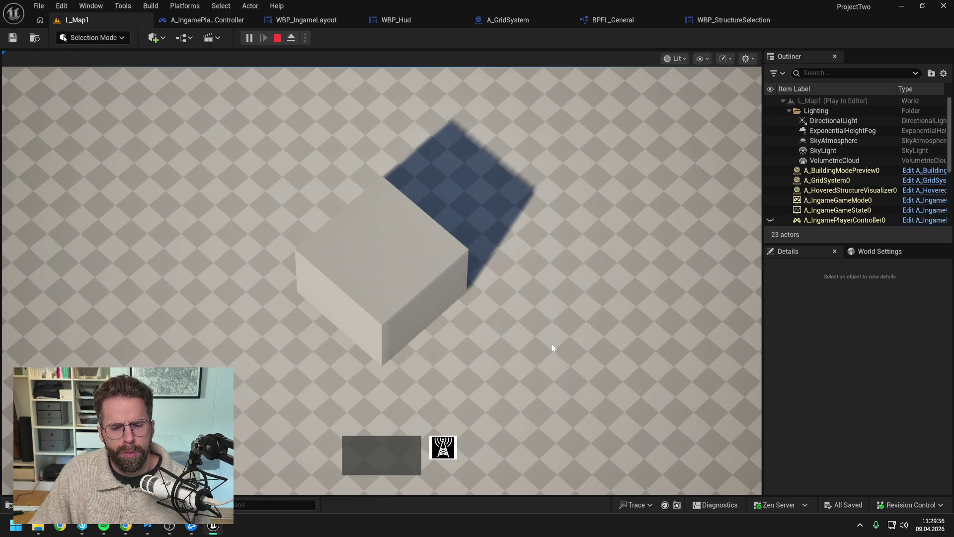
key("Escape")
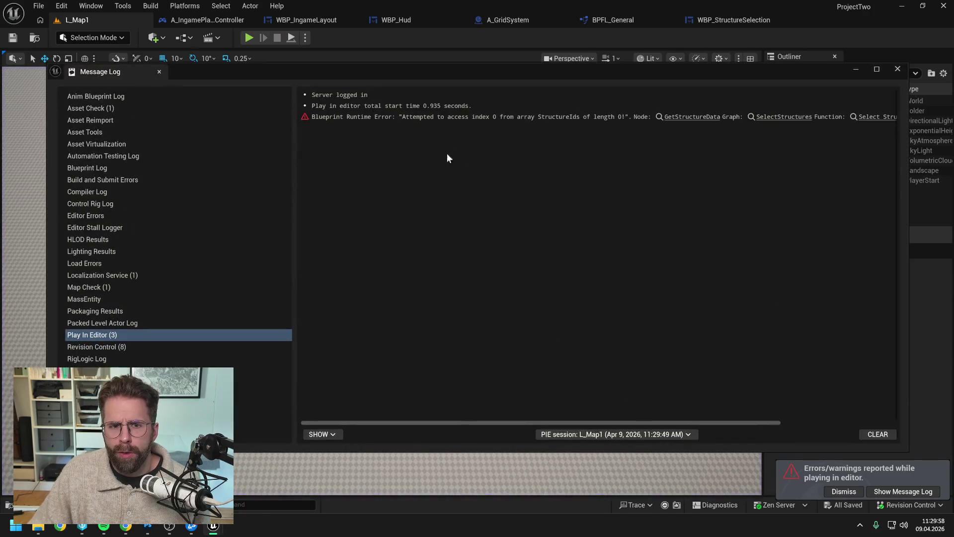
left_click(706, 118)
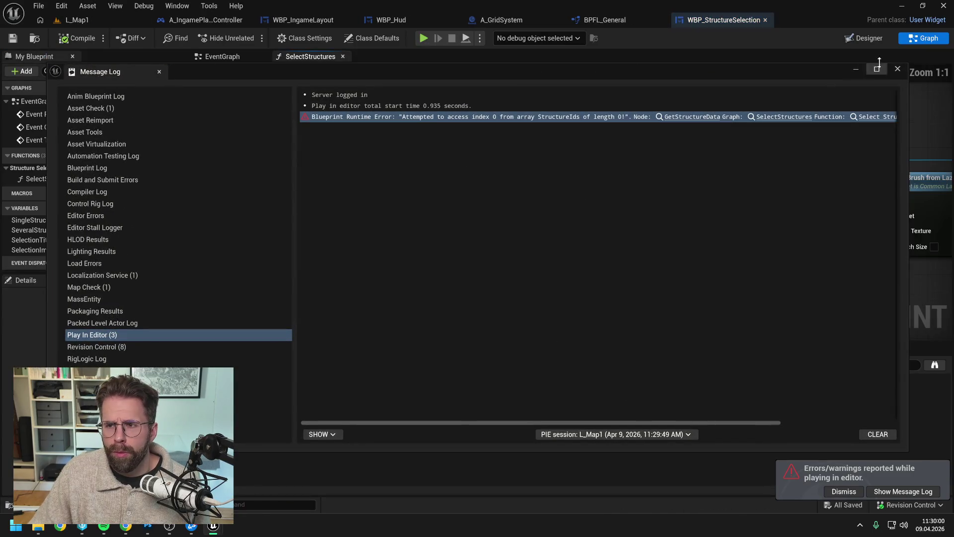
left_click(856, 69)
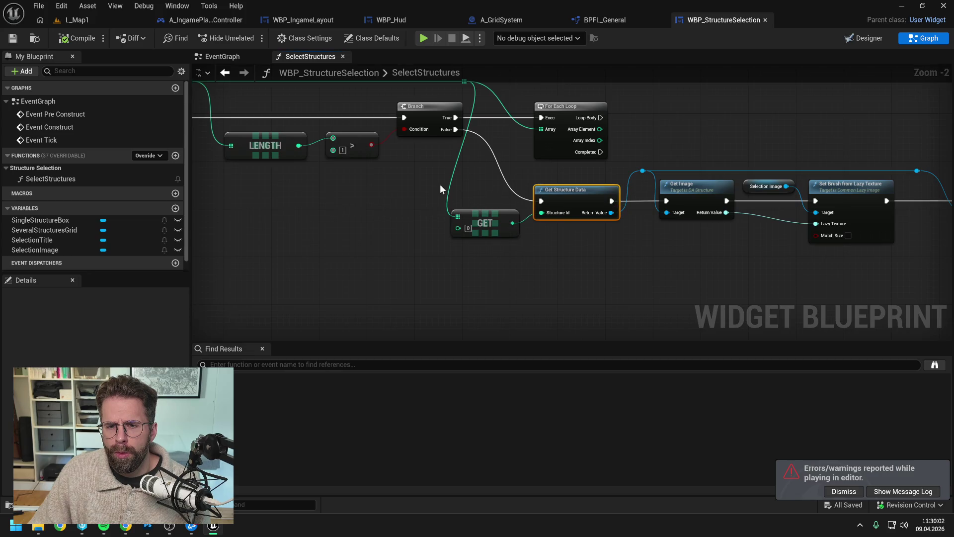
Trace Get Structure Data through BPFL_General and A_IngameGameMode to A_StructureController, then return to L_Map1.
mouse_move(440, 185)
left_mouse_down()
mouse_move(628, 222)
mouse_move(707, 210)
mouse_move(615, 210)
mouse_move(794, 198)
mouse_move(509, 198)
mouse_move(496, 230)
left_mouse_up()
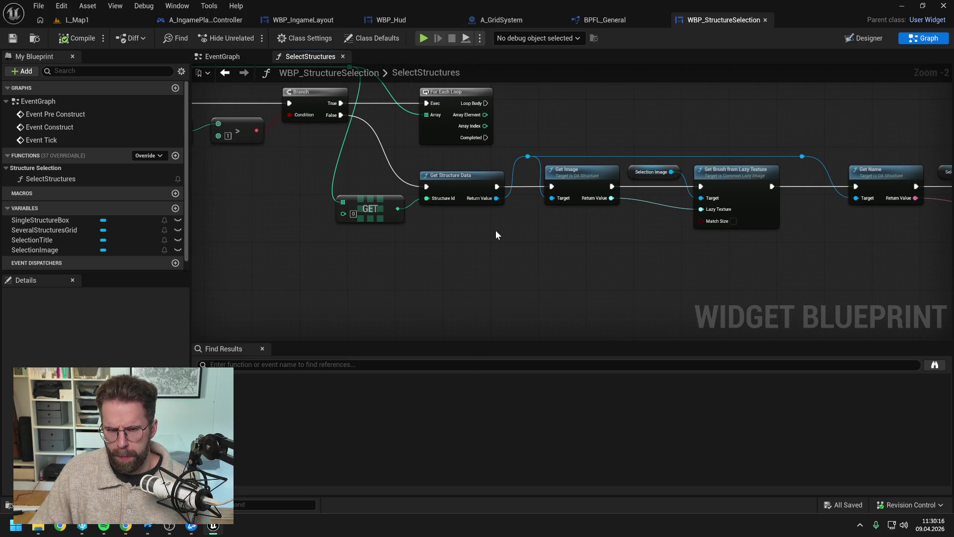
double_click(463, 175)
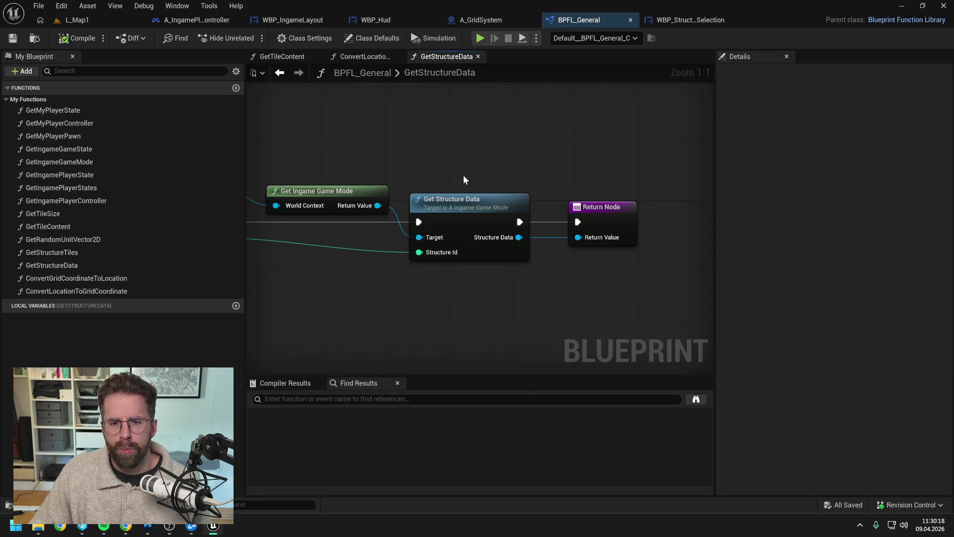
left_click(466, 198)
double_click(467, 198)
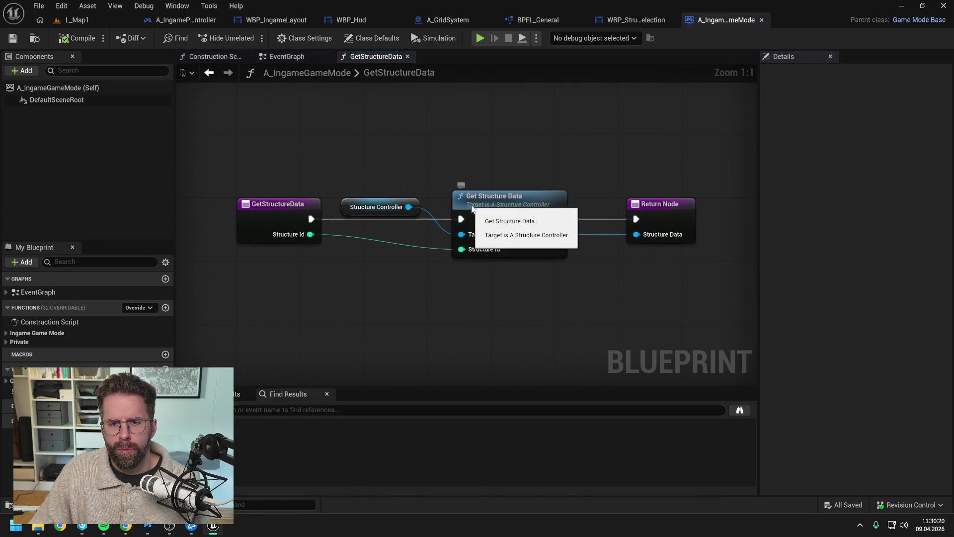
double_click(471, 209)
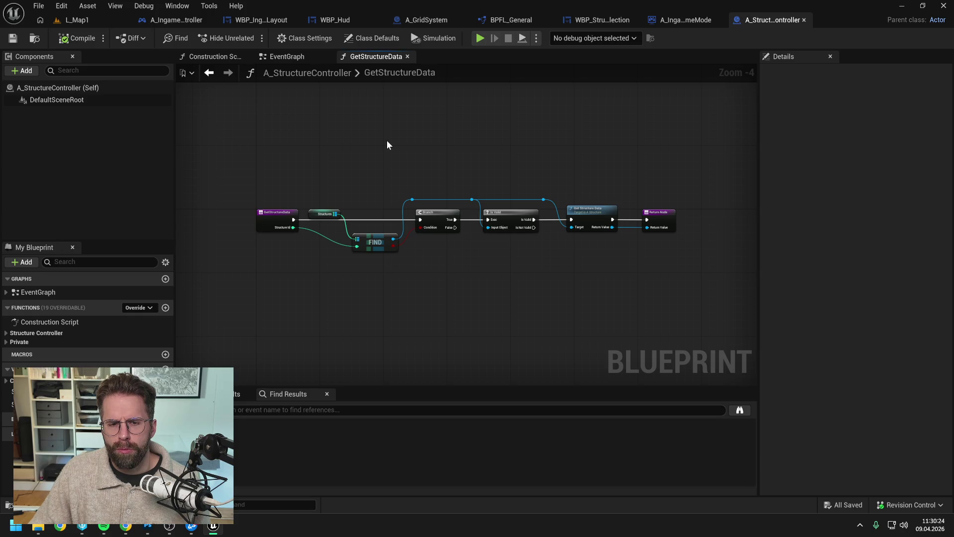
left_click(74, 20)
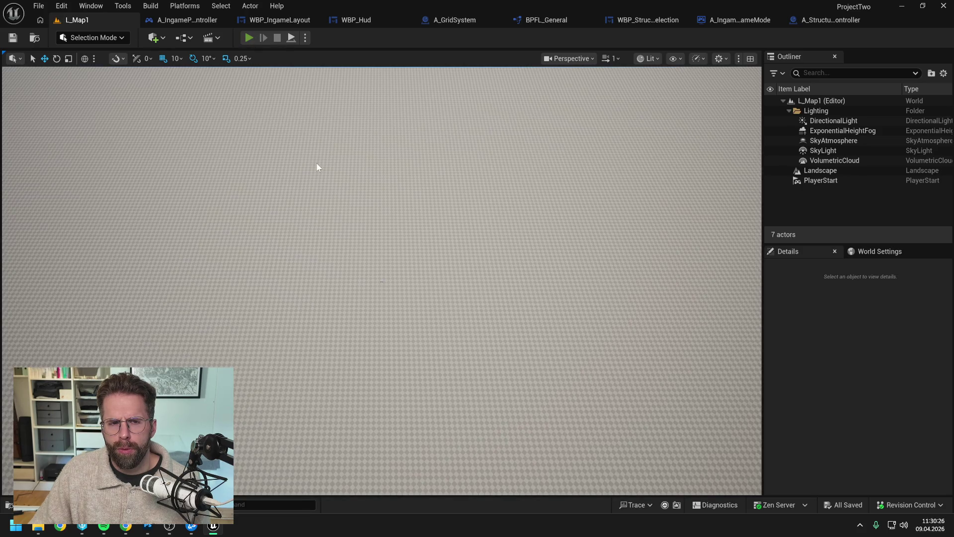
Play-test L_Map1 three times, stopping each session, to surface the empty StructureIds index-0 errors.
key("alt+p")
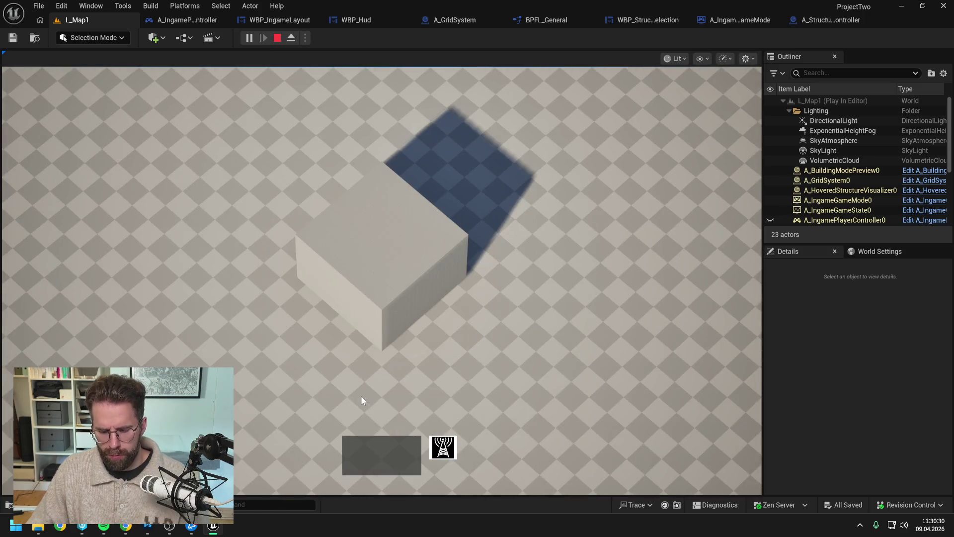
key("Escape")
left_click(249, 38)
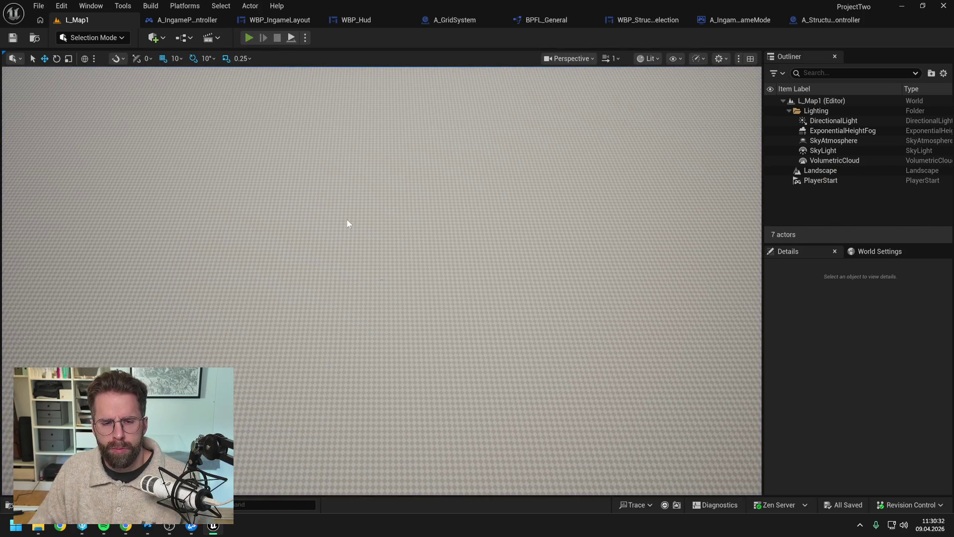
key("Escape")
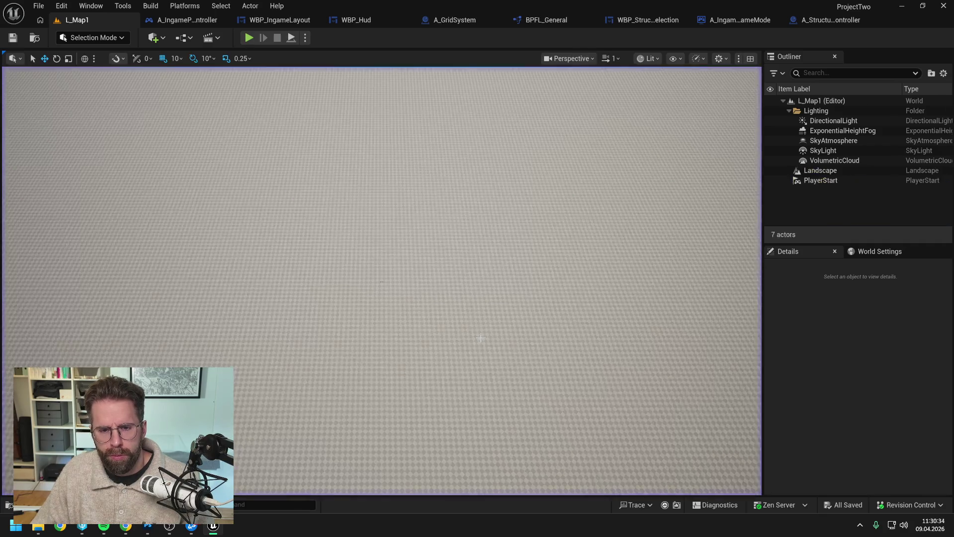
left_click(249, 38)
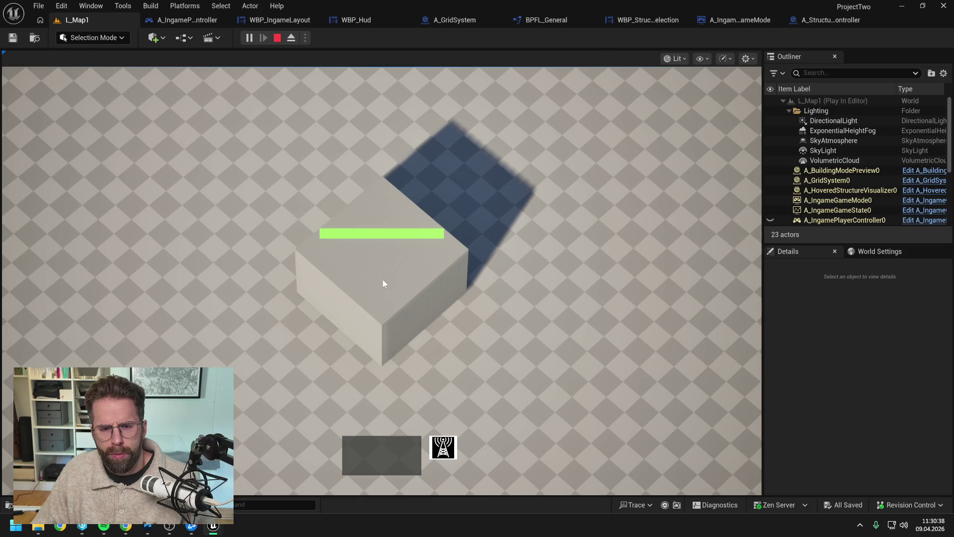
key("Escape")
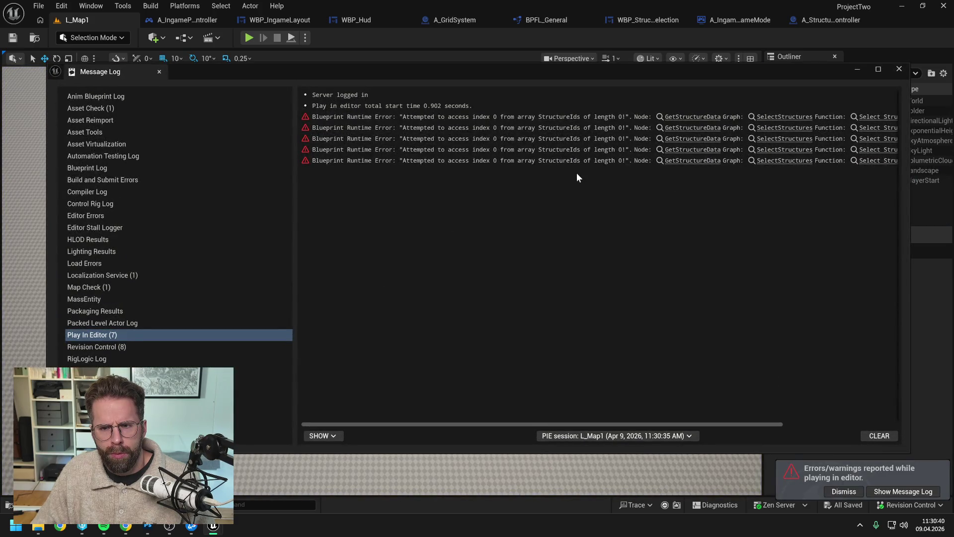
Jump from the Message Log error to SelectStructures and make room after the Sequence node.
left_click(688, 117)
left_click(900, 69)
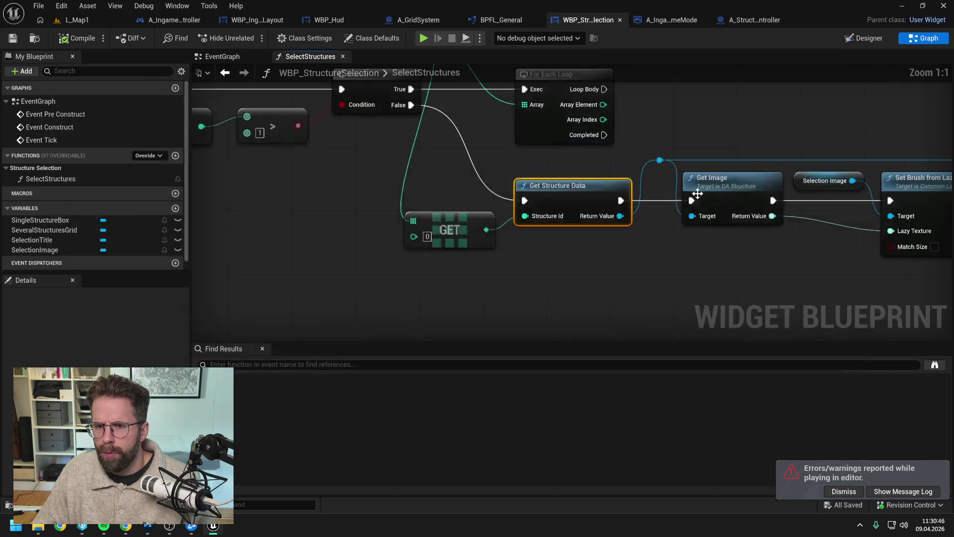
scroll(515, 201, "down", 3)
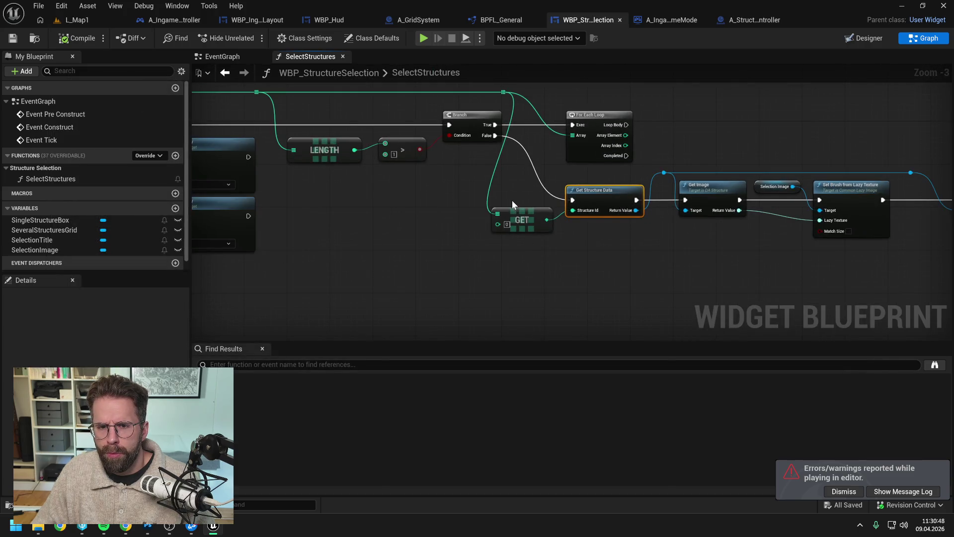
mouse_move(466, 187)
left_mouse_down()
mouse_move(630, 174)
mouse_move(626, 199)
mouse_move(711, 226)
left_mouse_up()
mouse_move(237, 96)
left_mouse_down()
mouse_move(558, 268)
mouse_move(541, 243)
mouse_move(460, 232)
mouse_move(593, 247)
left_mouse_up()
left_click(460, 231)
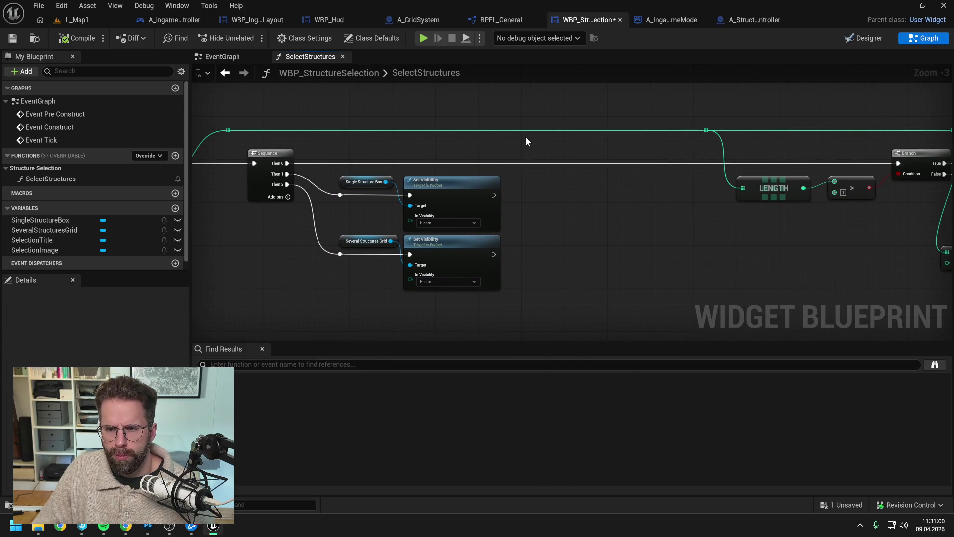
Add an Is Not Empty check on the structure ids feeding a new Branch, driven by Sequence Then 0.
double_click(513, 130)
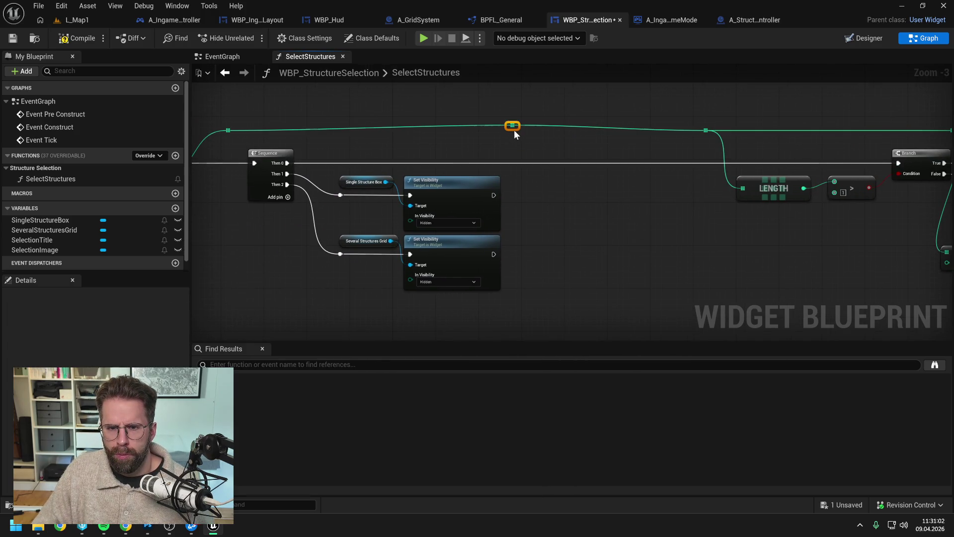
left_click_drag(514, 130, 532, 166)
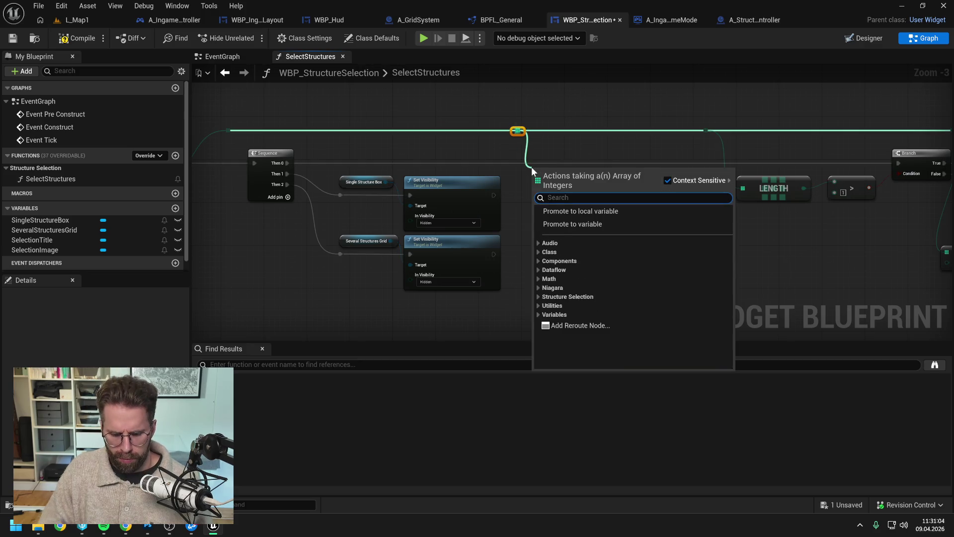
type("is not empty")
left_click(587, 230)
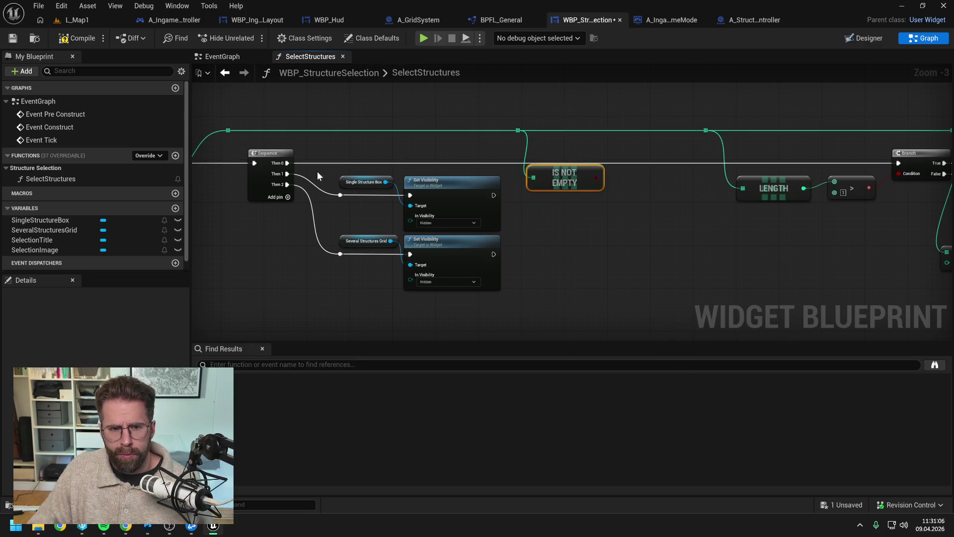
mouse_move(571, 179)
left_mouse_down()
mouse_move(576, 195)
mouse_move(623, 178)
left_mouse_up()
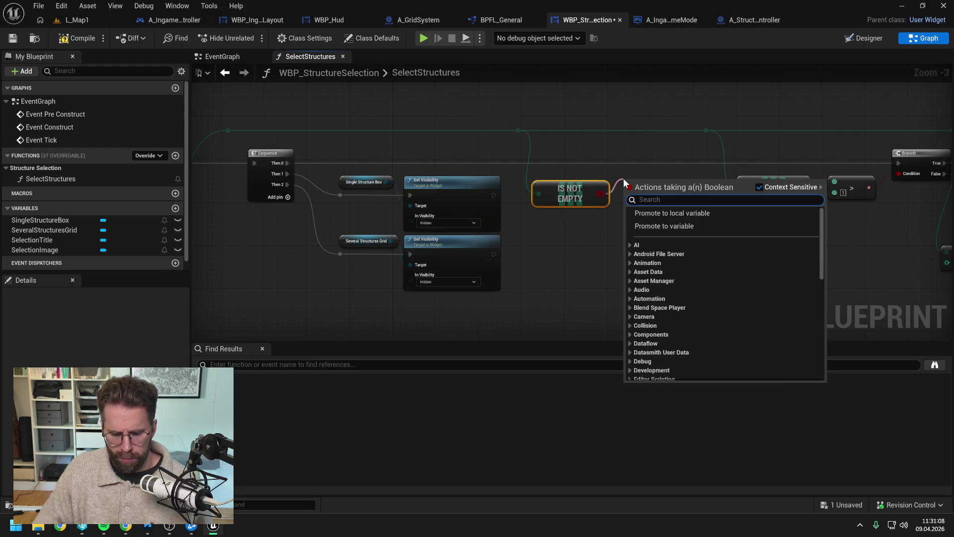
type("branch")
key("Return")
key("ctrl+s")
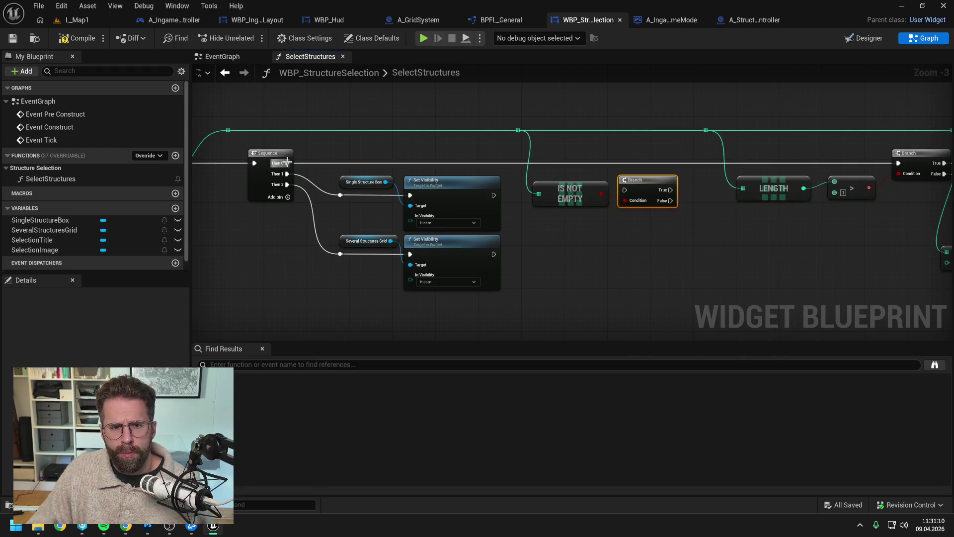
mouse_move(287, 163)
left_mouse_down()
mouse_move(609, 190)
mouse_move(625, 190)
mouse_move(640, 164)
mouse_move(898, 164)
left_mouse_up()
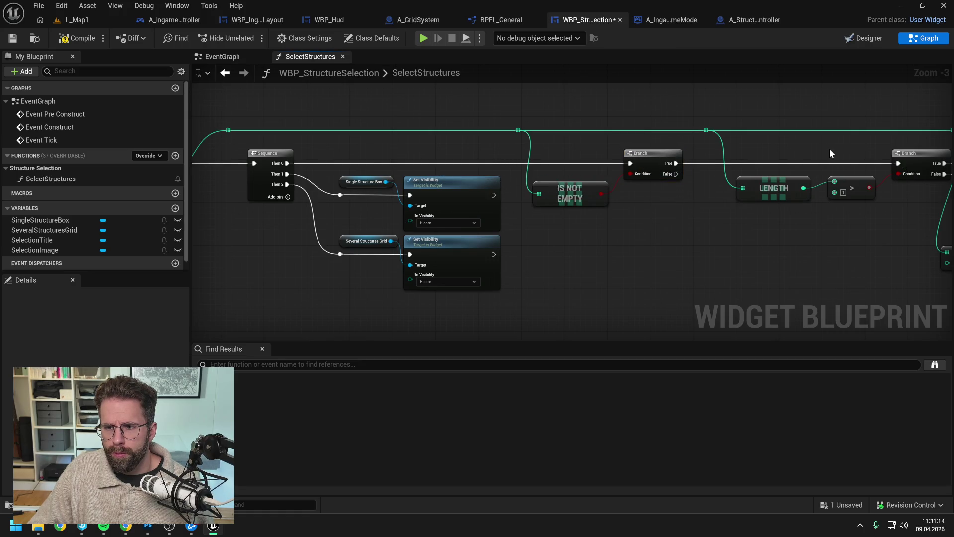
left_click(80, 20)
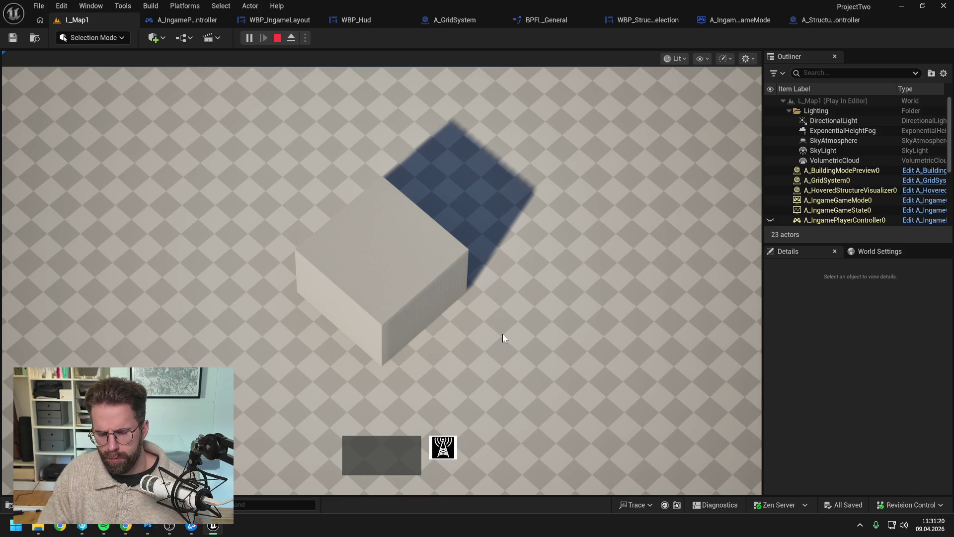
Stop play and inspect the single structure box Set Visibility node in WBP_StructureSelection.
key("Escape")
left_click(374, 20)
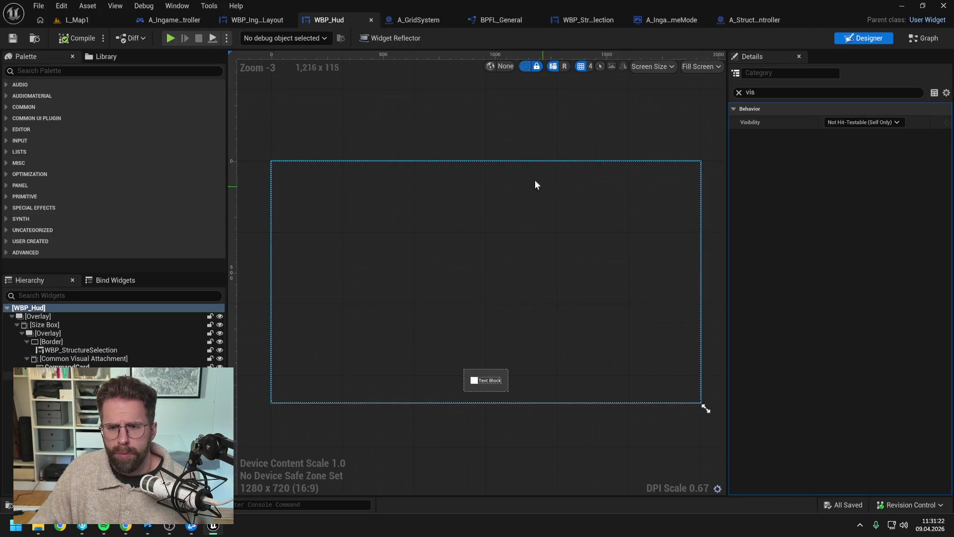
left_click(585, 22)
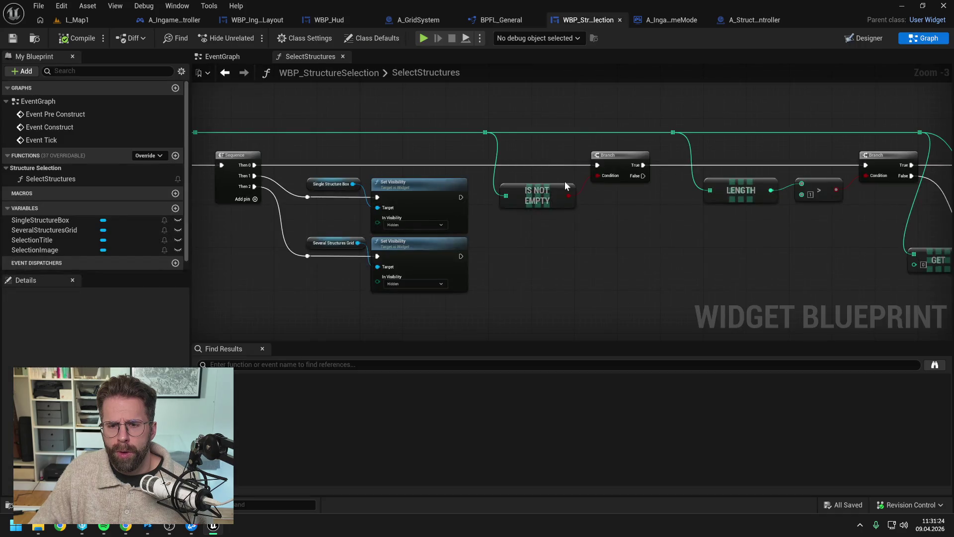
left_click_drag(750, 245, 494, 244)
left_click_drag(829, 280, 607, 249)
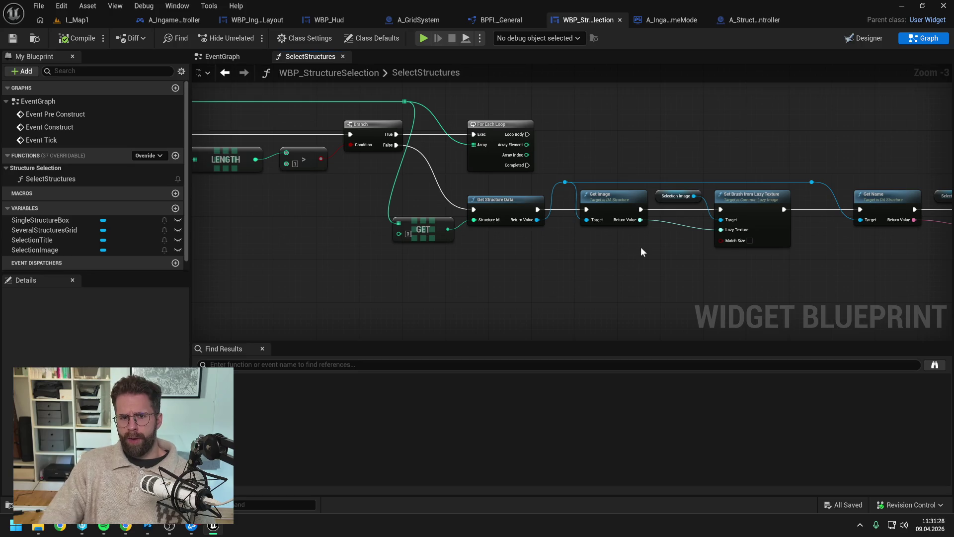
left_click_drag(676, 254, 599, 251)
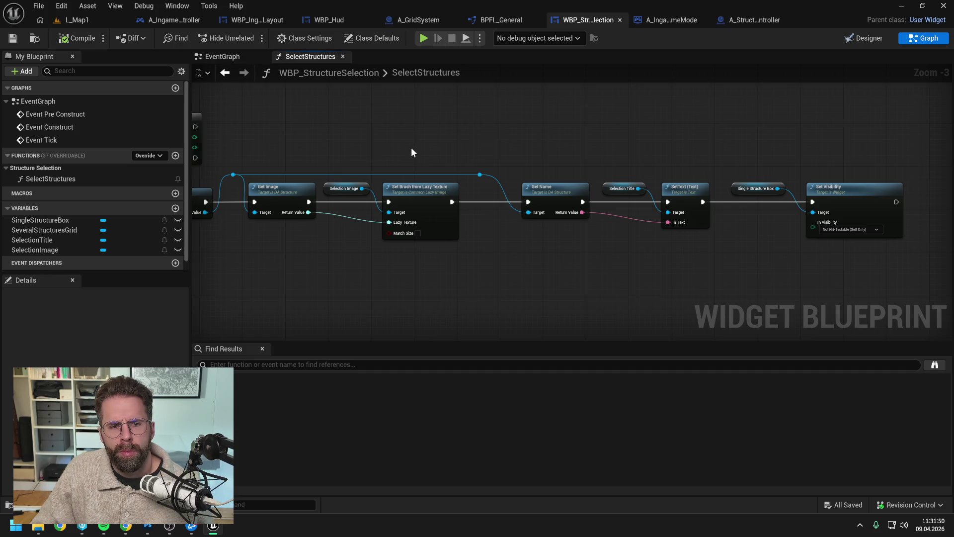
In WBP_Hud, select the WBP_StructureSelection widget and view the HUD's graph logic.
left_click(329, 20)
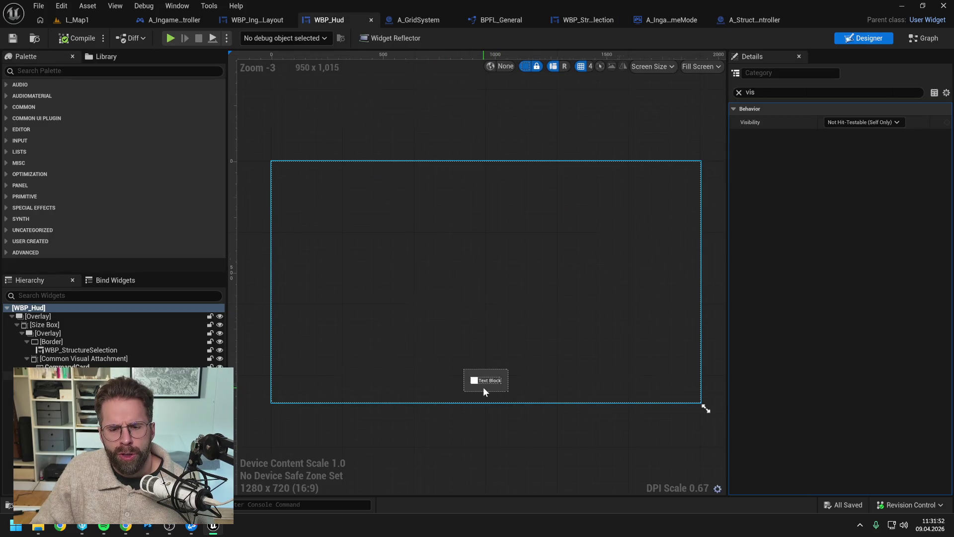
scroll(484, 385, "up", 4)
left_click(83, 350)
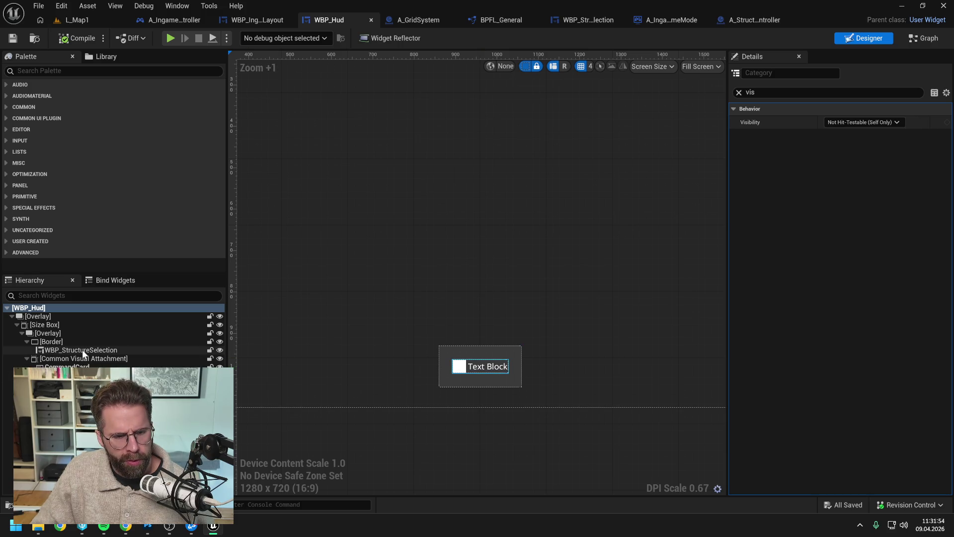
left_click(915, 40)
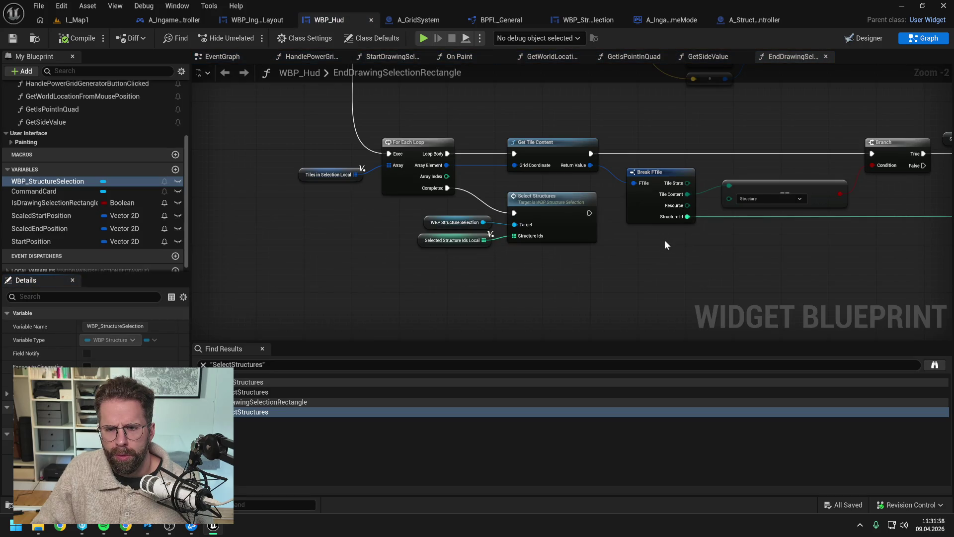
Browse WBP_Hud's function list and open the On Paint function graph.
scroll(665, 241, "down", 1)
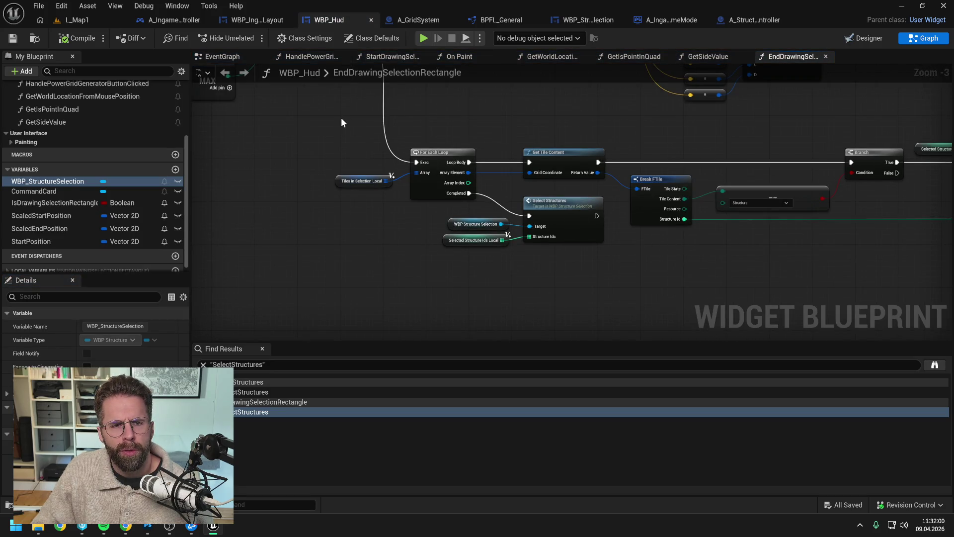
scroll(141, 154, "up", 4)
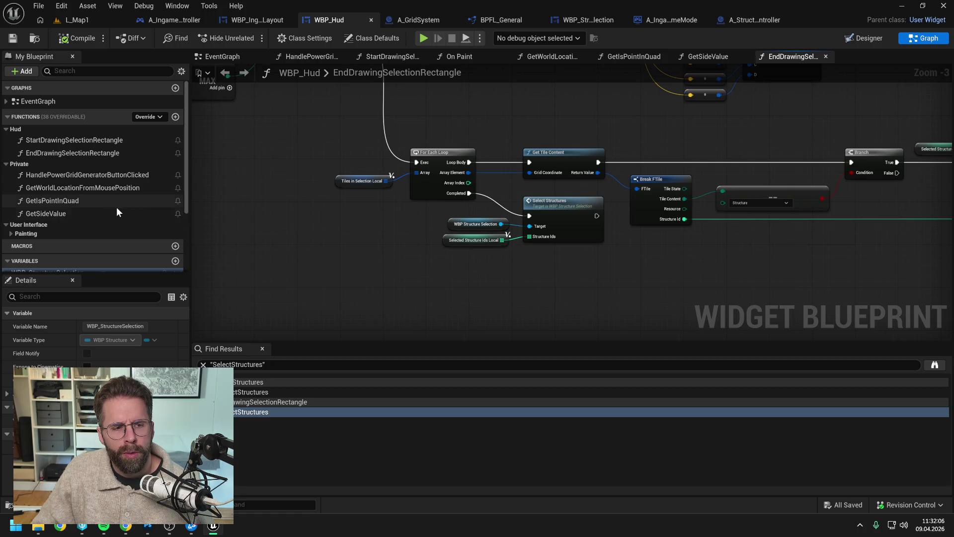
left_click(26, 233)
double_click(38, 245)
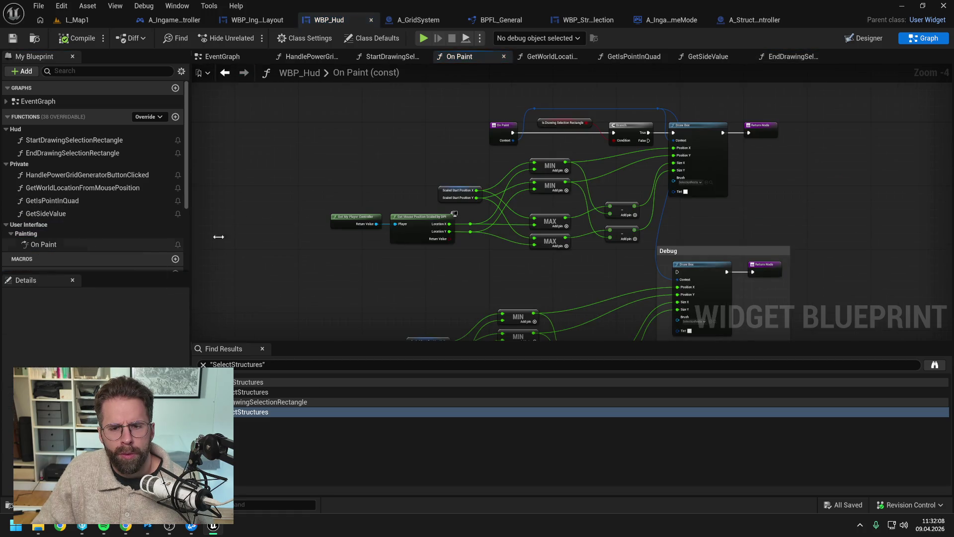
left_click_drag(434, 295, 412, 219)
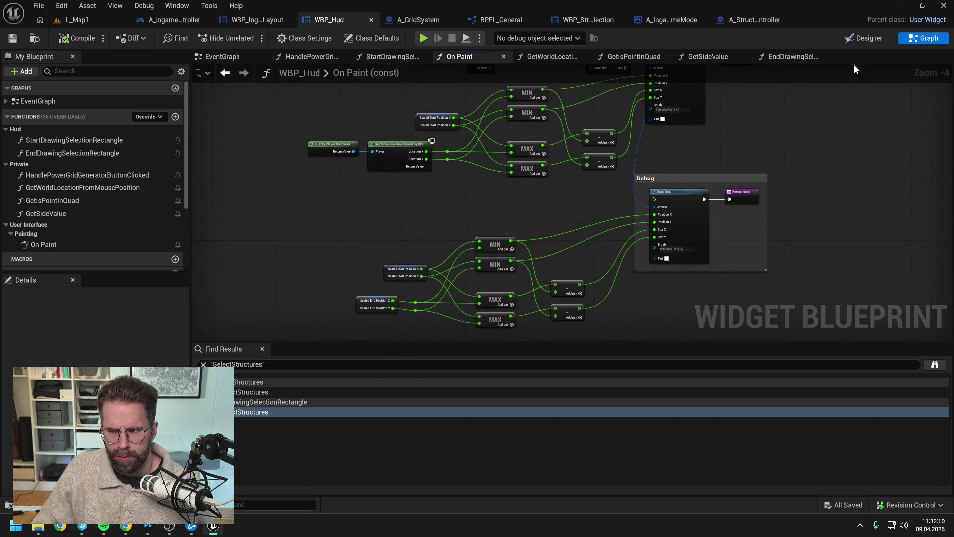
scroll(102, 155, "down", 3)
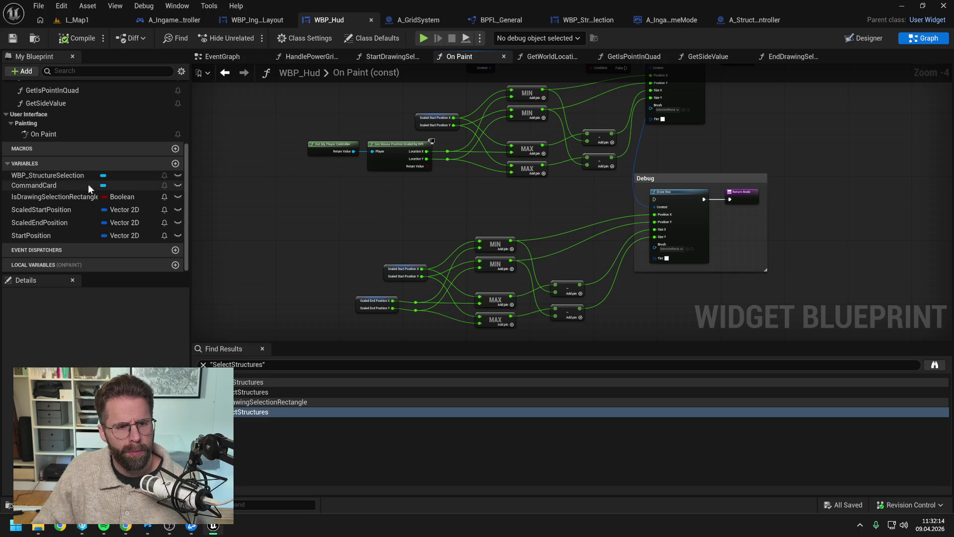
Find references to CommandCard and view its Event Construct setup, then inspect the WBP_StructureSelection variable.
left_click(61, 186)
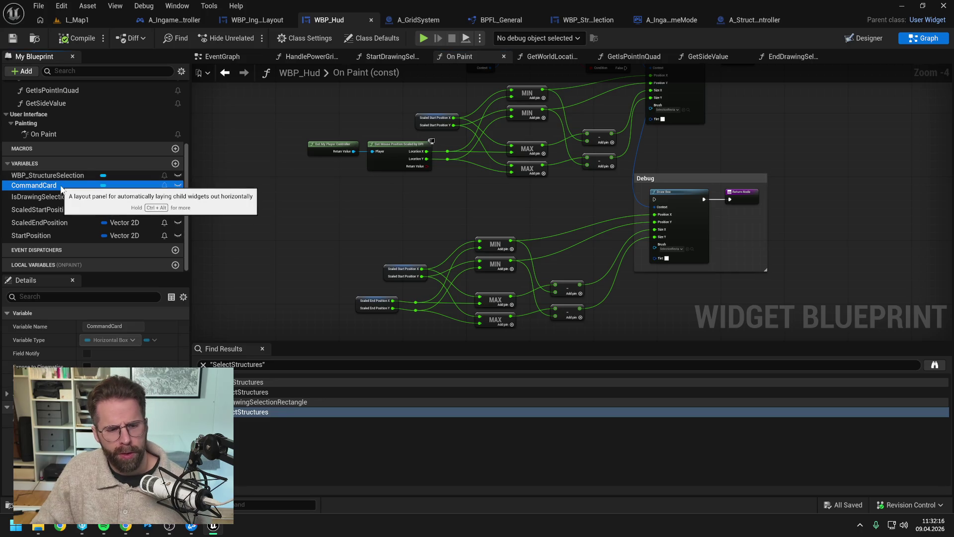
right_click(60, 185)
mouse_move(159, 222)
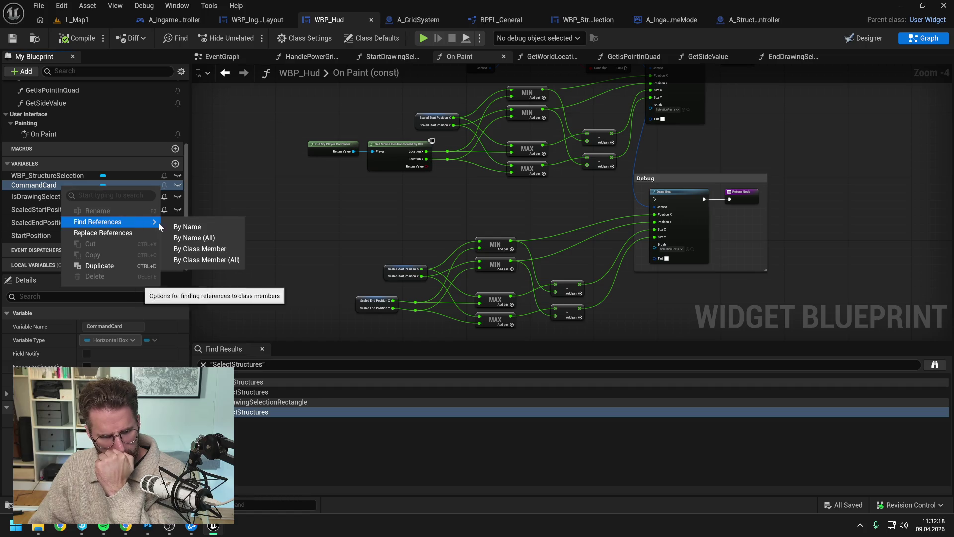
left_click(187, 227)
double_click(261, 392)
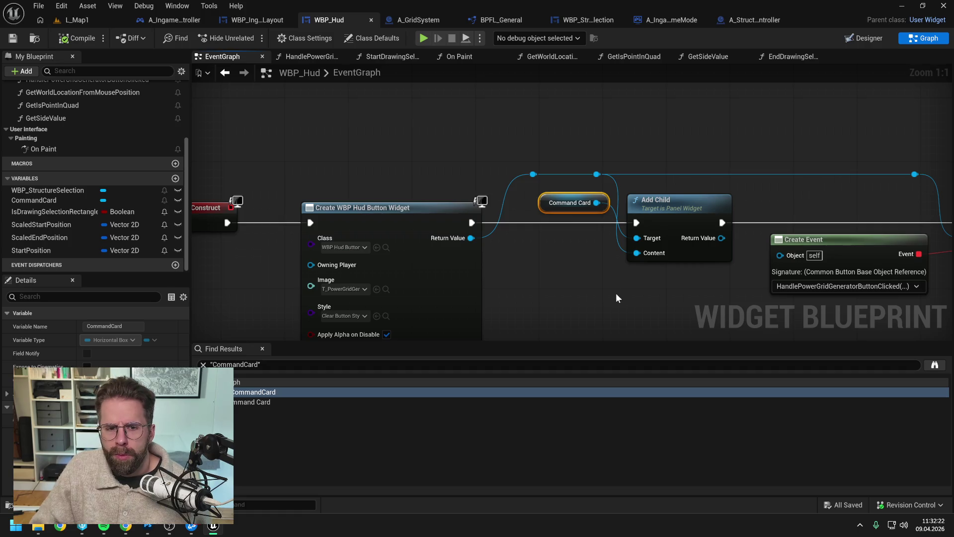
scroll(616, 294, "down", 2)
left_click_drag(621, 303, 559, 267)
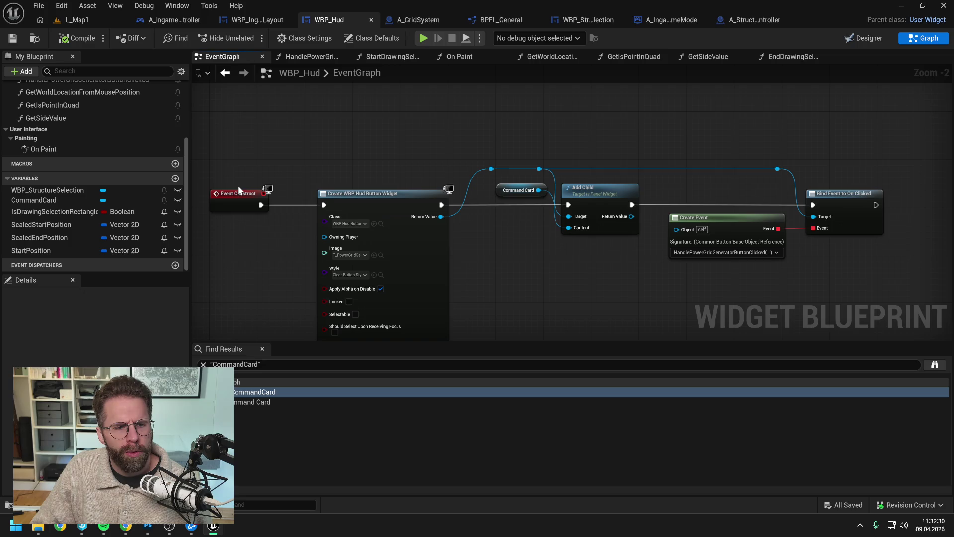
left_click(68, 192)
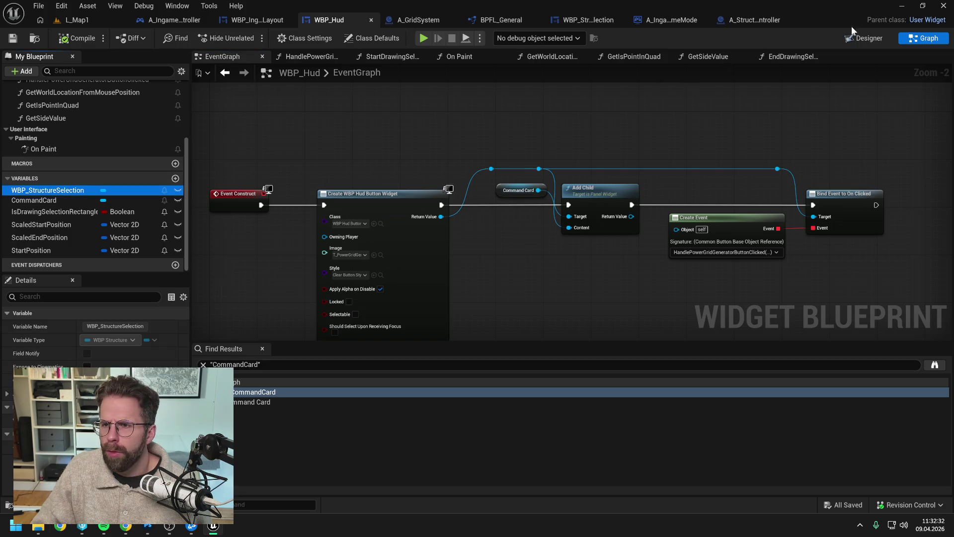
left_click(862, 38)
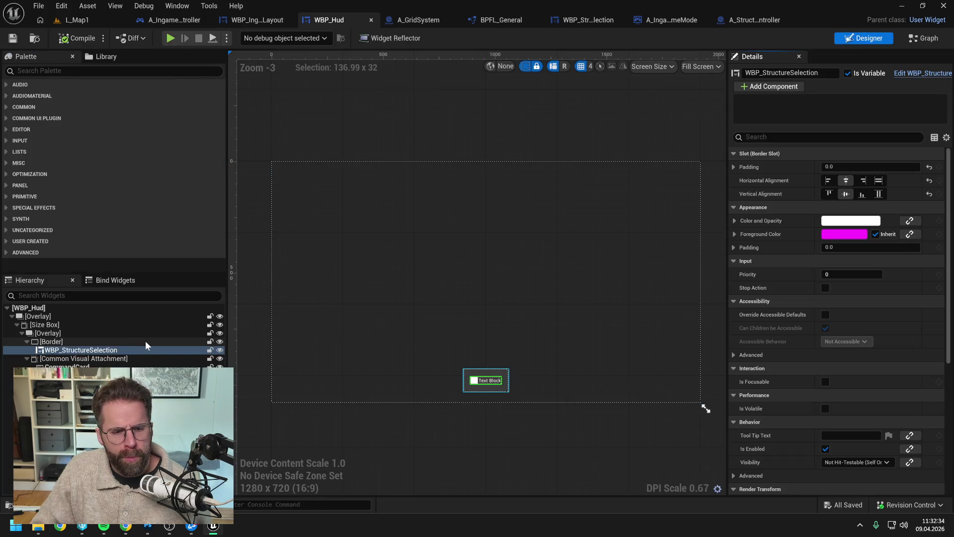
Look up WBP_StructureSelection's visibility and opacity properties and locate the Text widget in the palette.
left_click(65, 352)
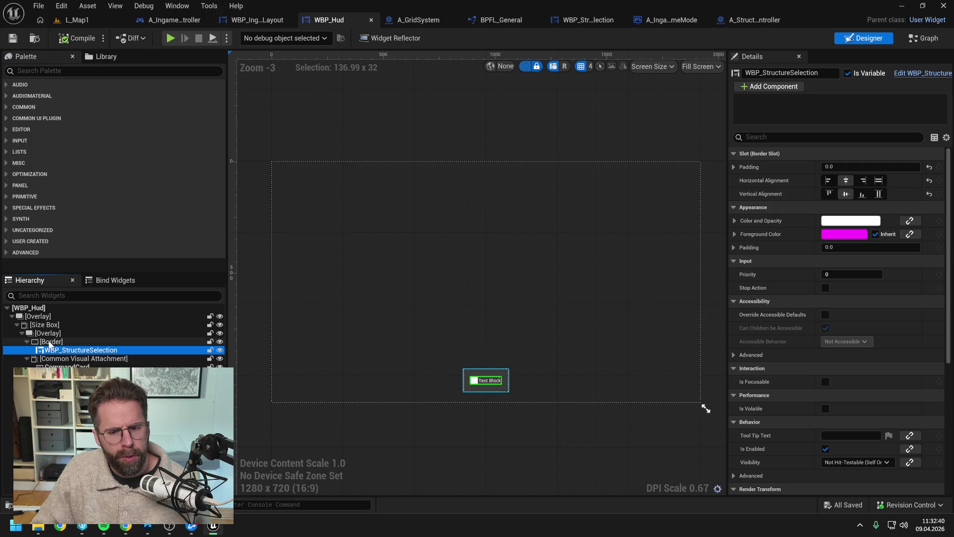
left_click(51, 343)
left_click(60, 351)
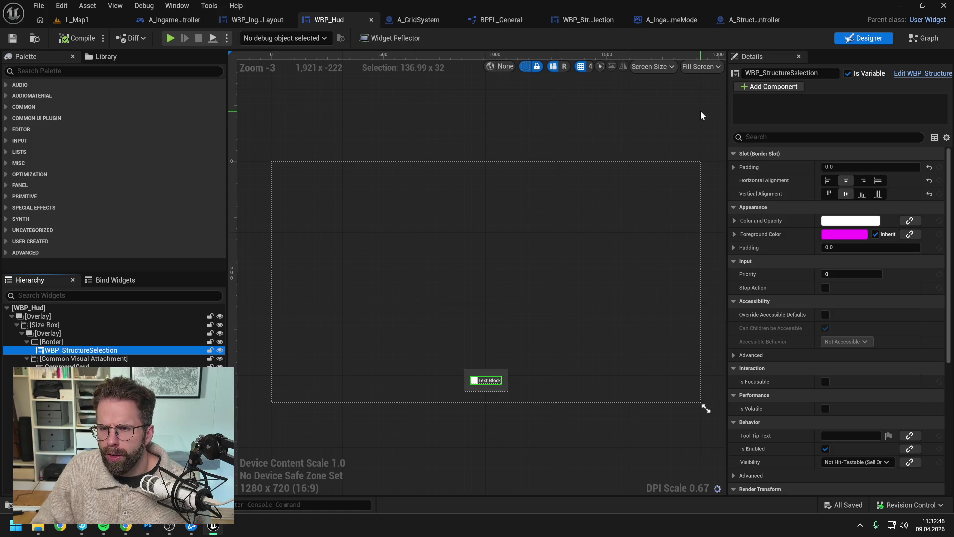
left_click(779, 137)
type("vixs")
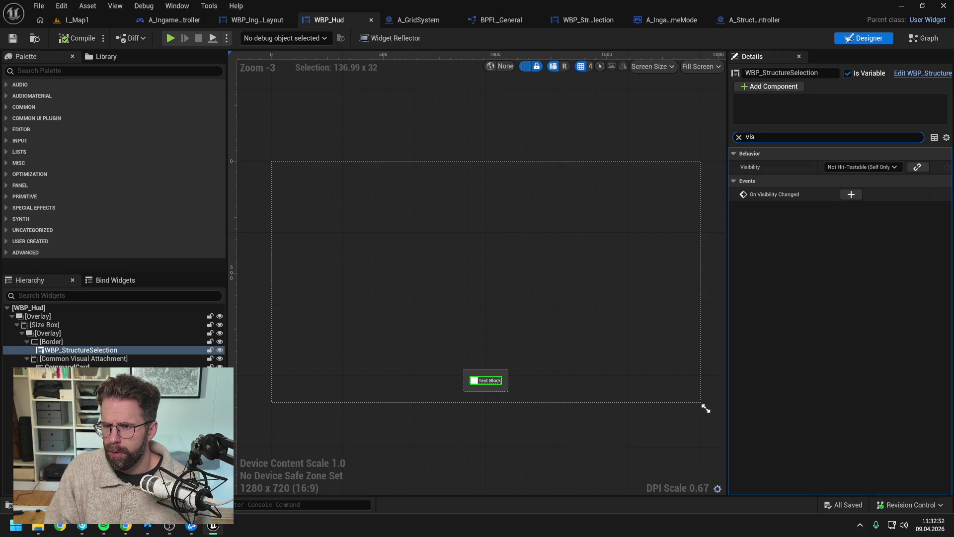
key("BackSpace")
key("BackSpace")
key("BackSpace")
type("opa")
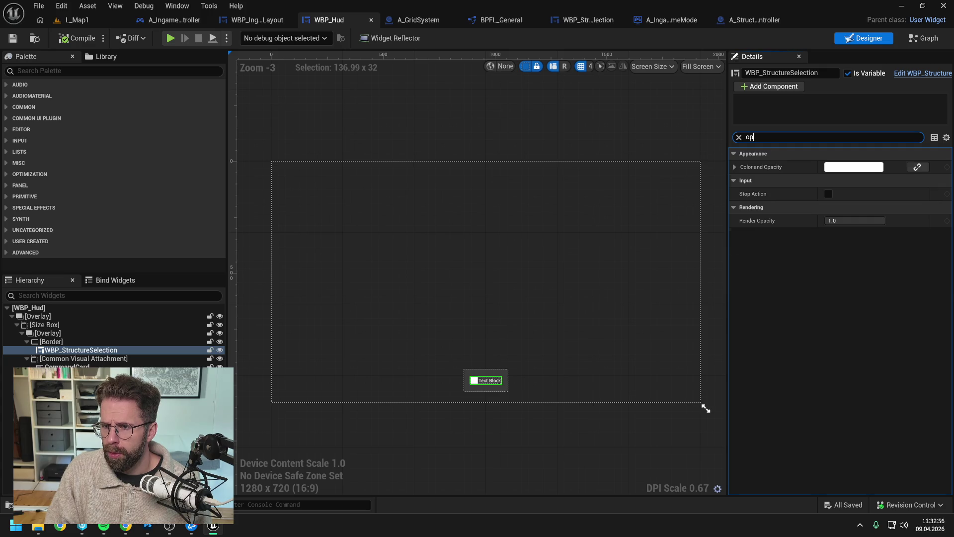
key("BackSpace")
key("BackSpace")
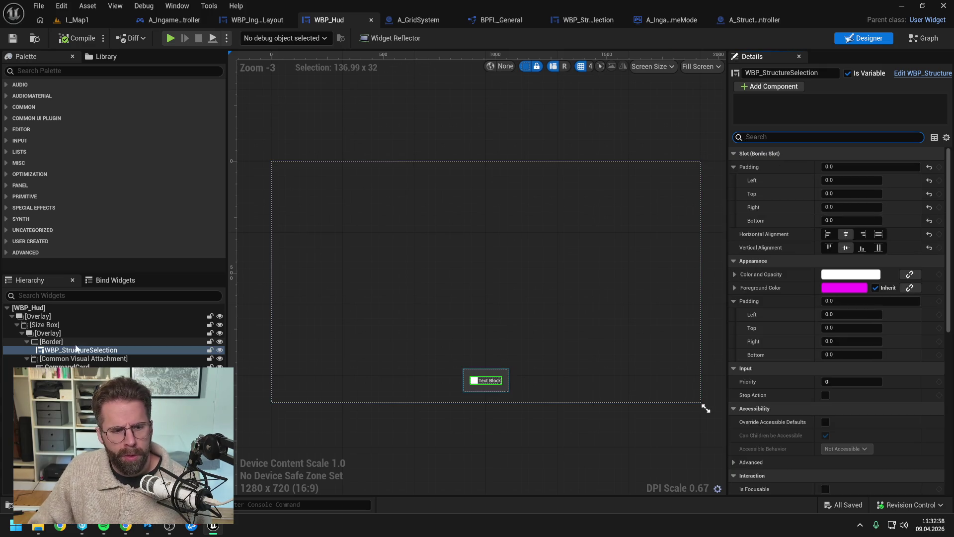
left_click(102, 72)
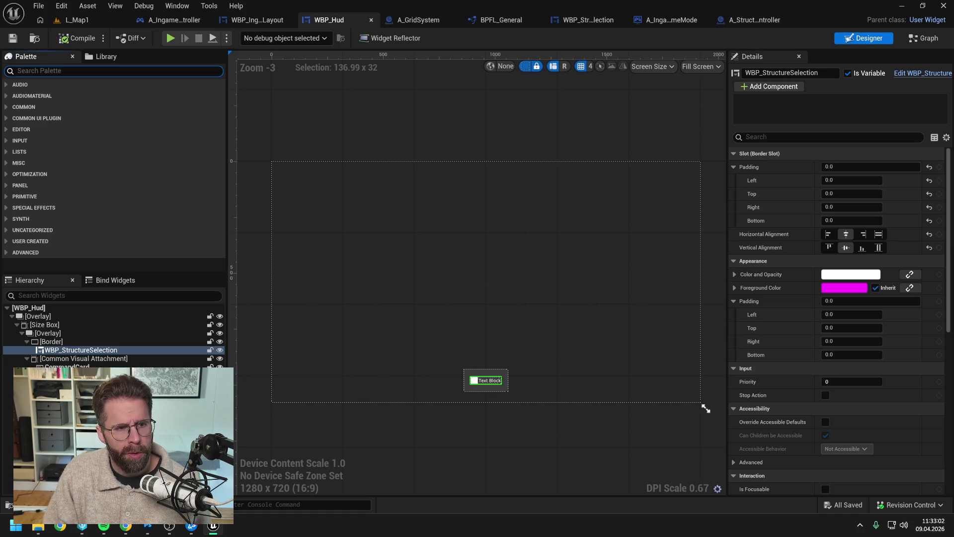
type("title")
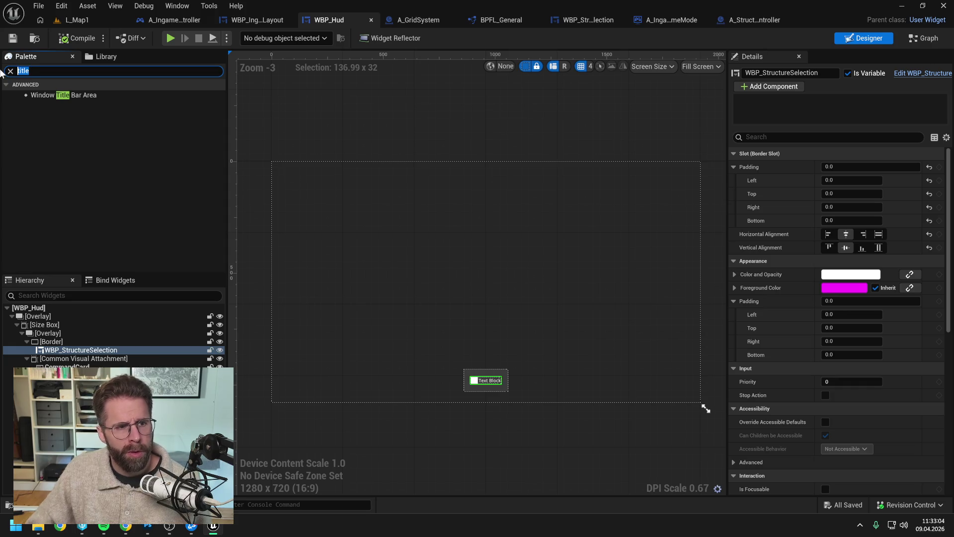
type("text")
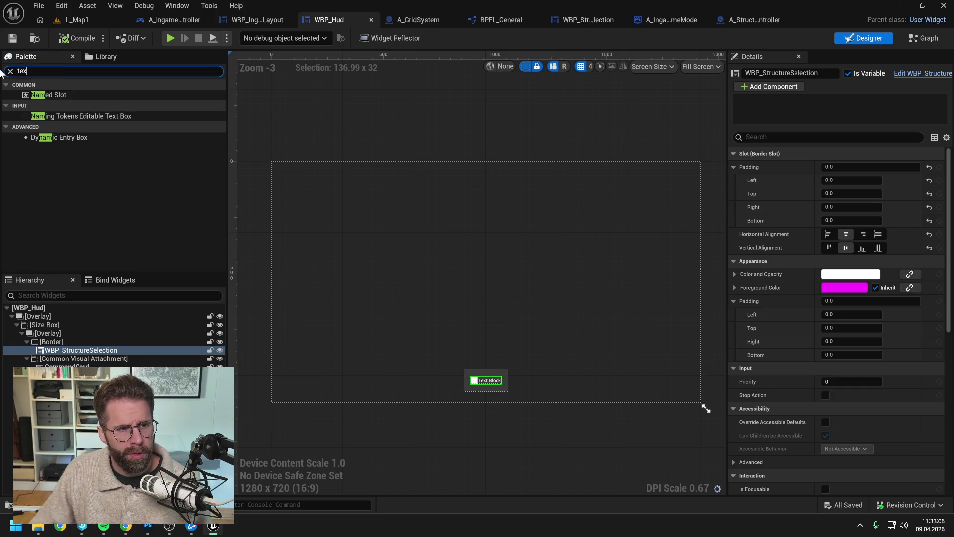
left_click(38, 106)
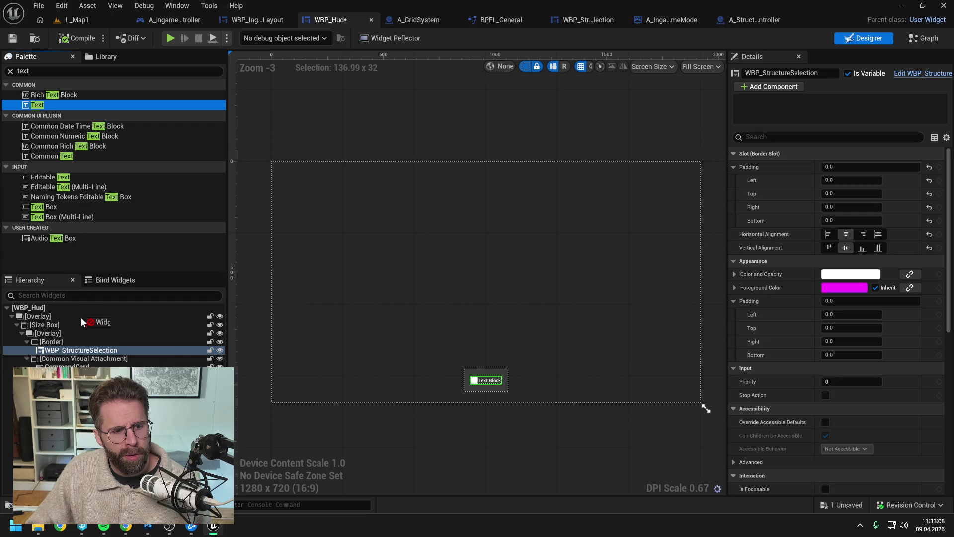
mouse_move(82, 322)
left_mouse_down()
mouse_move(63, 343)
mouse_move(50, 105)
left_mouse_up()
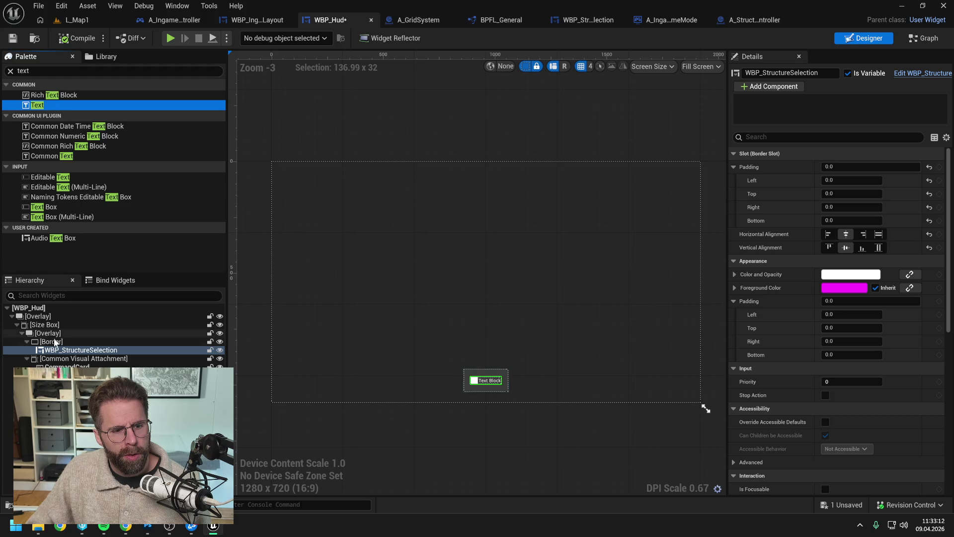
Wrap WBP_StructureSelection in an Overlay and add a centred text block named TEST reading TEST.
right_click(68, 352)
mouse_move(98, 295)
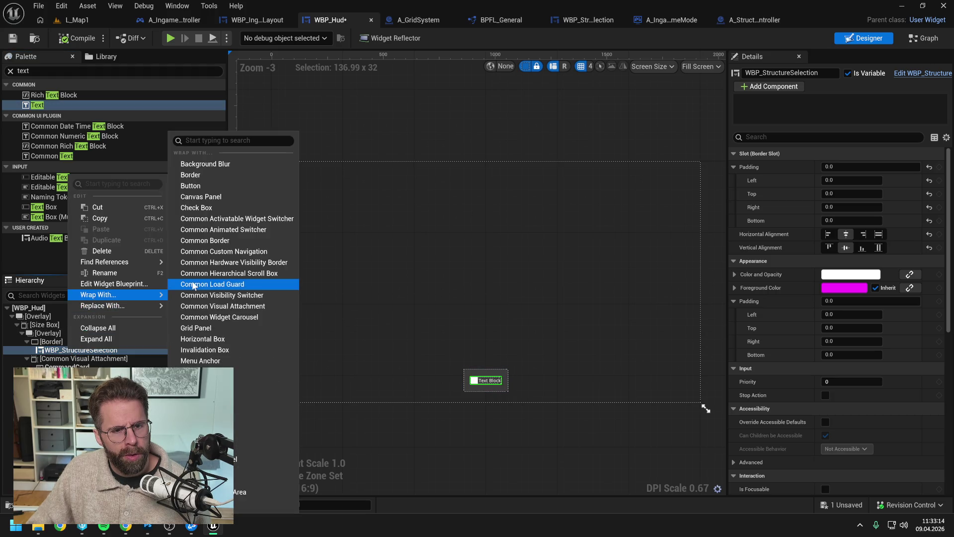
left_click(258, 382)
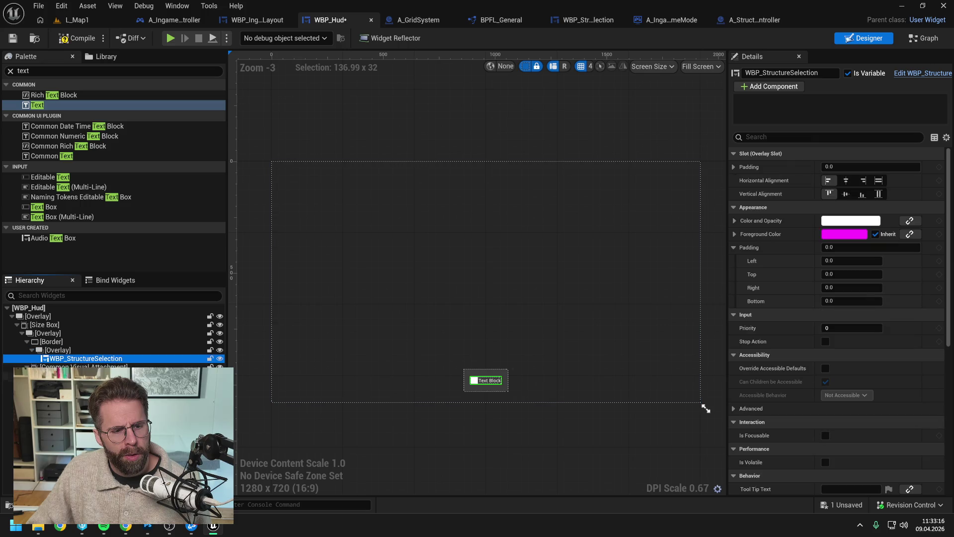
mouse_move(46, 107)
left_mouse_down()
mouse_move(75, 354)
mouse_move(60, 357)
left_mouse_up()
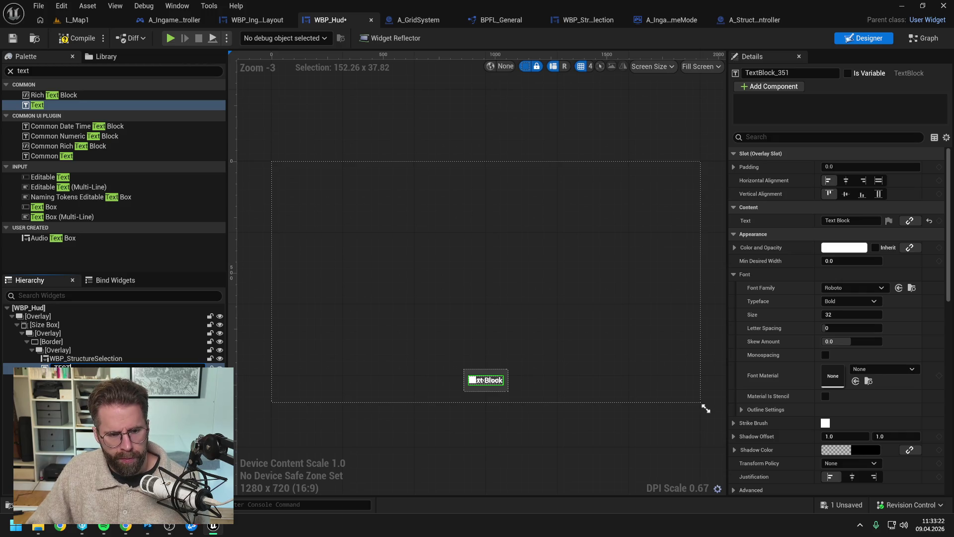
key("Return")
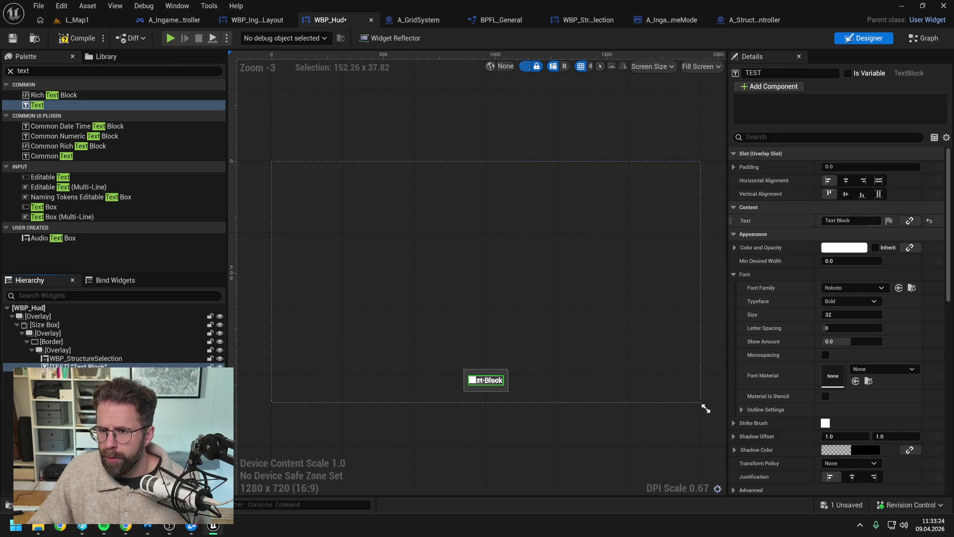
left_click(845, 220)
type("TEST")
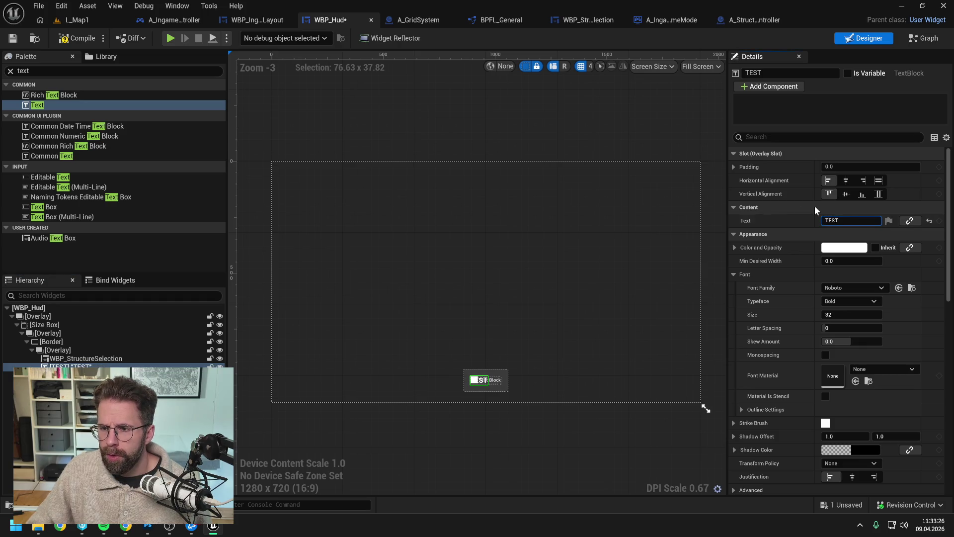
left_click(846, 193)
left_click(845, 180)
Compile WBP_Hud and play-test L_Map1 to check the TEST label on screen.
left_click(83, 40)
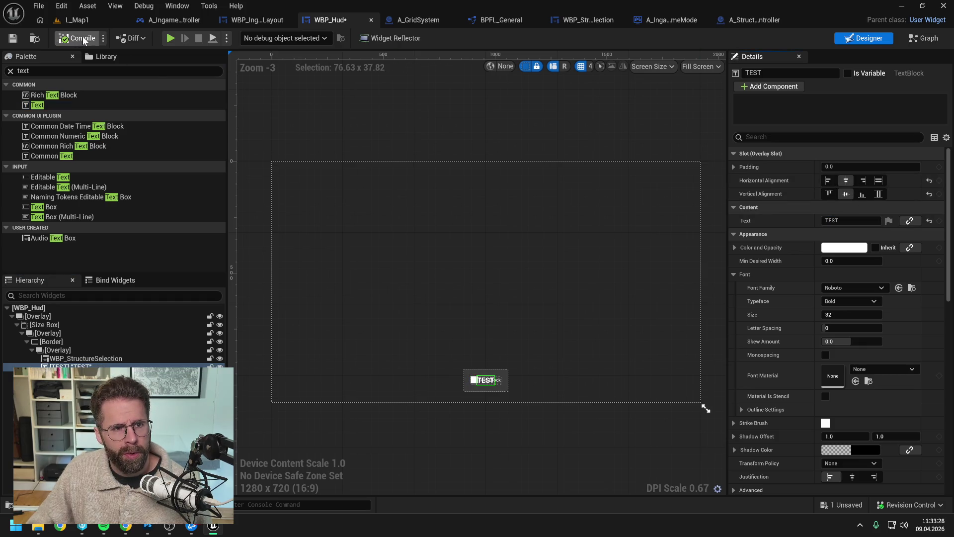
left_click(79, 20)
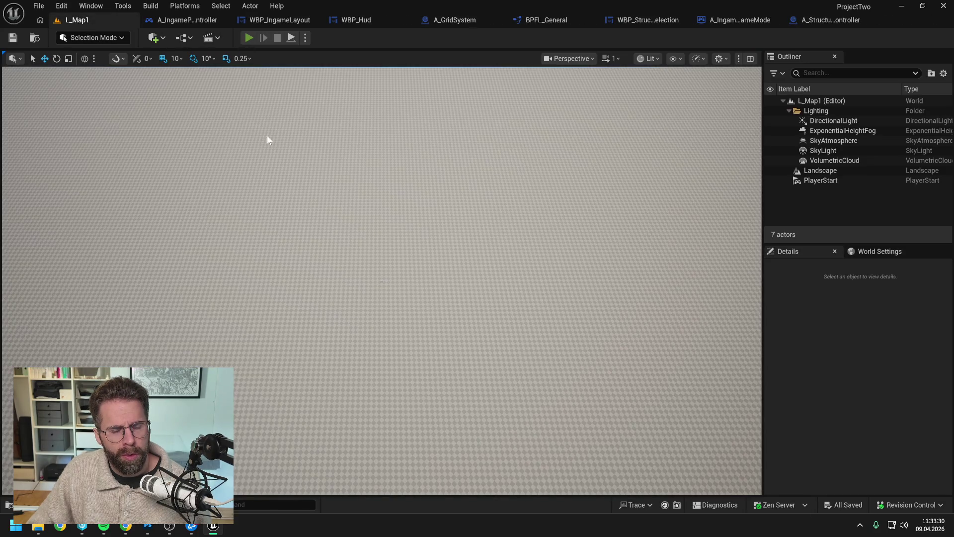
key("alt+p")
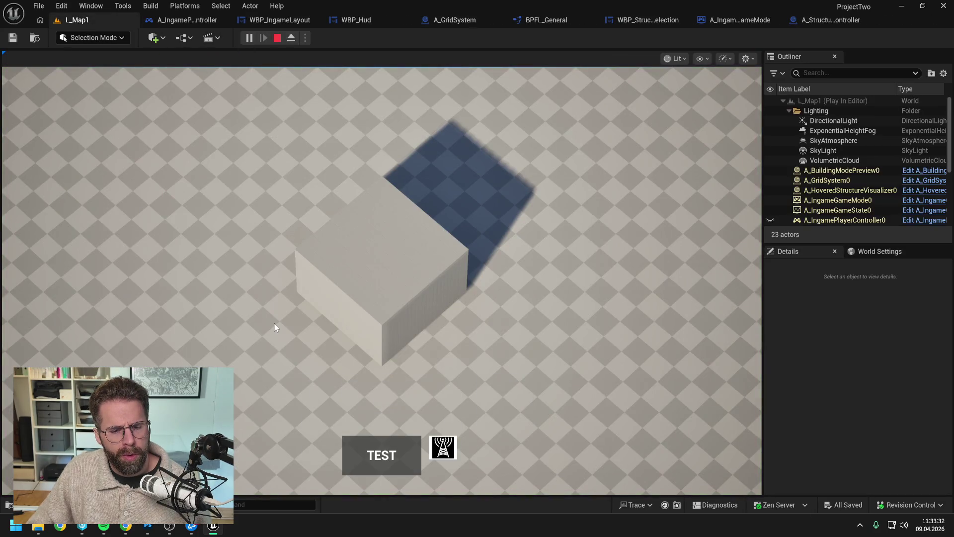
key("Escape")
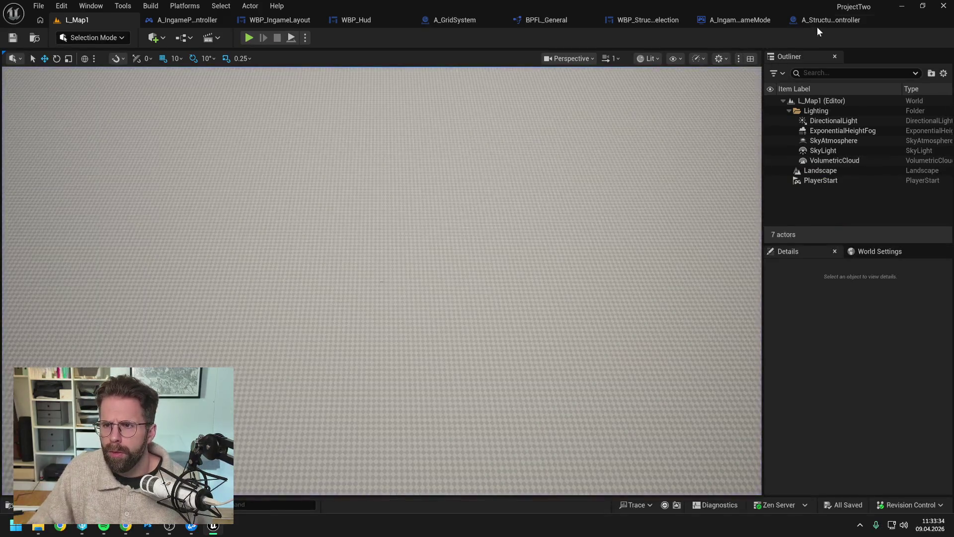
Delete the TEST text block from WBP_Hud and save the blueprint.
left_click(720, 19)
left_click(318, 19)
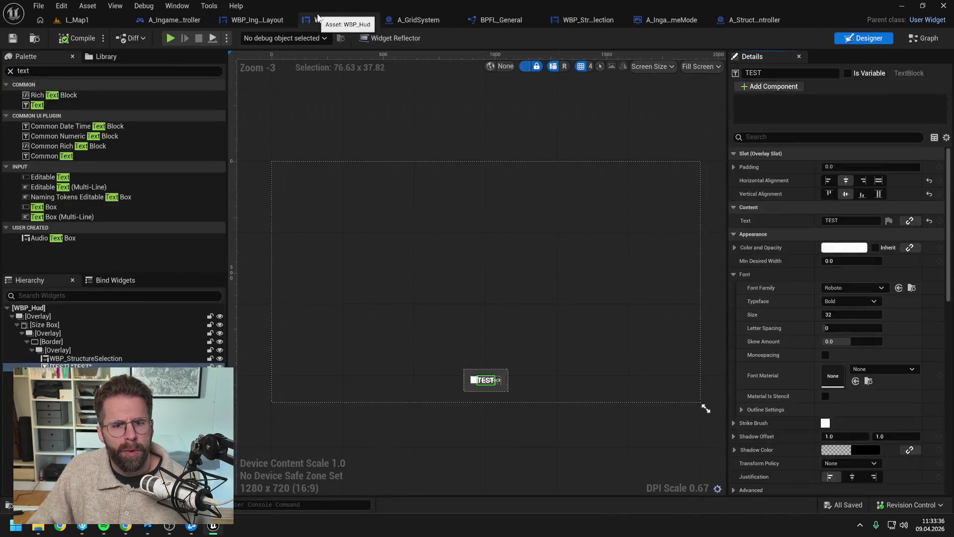
left_click(86, 358)
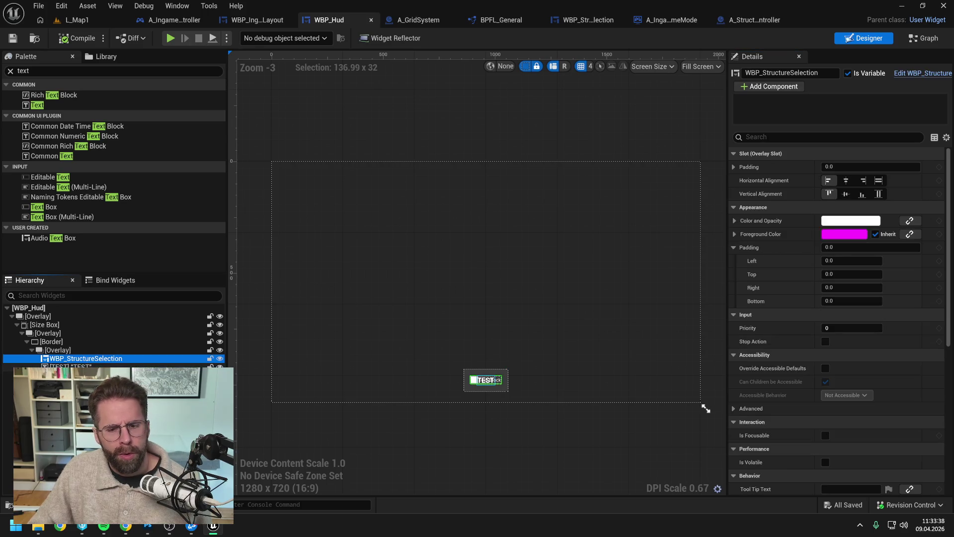
left_click(75, 366)
key("Delete")
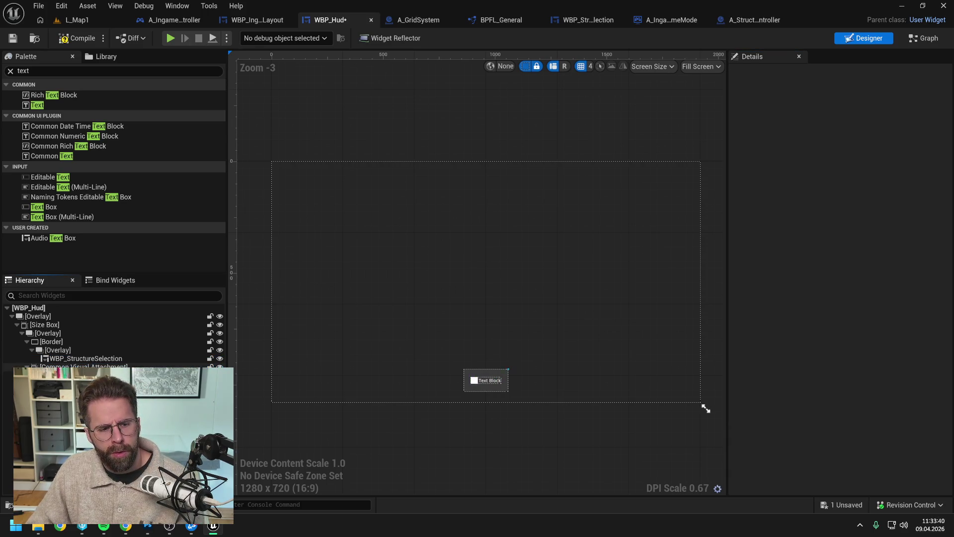
left_click(84, 358)
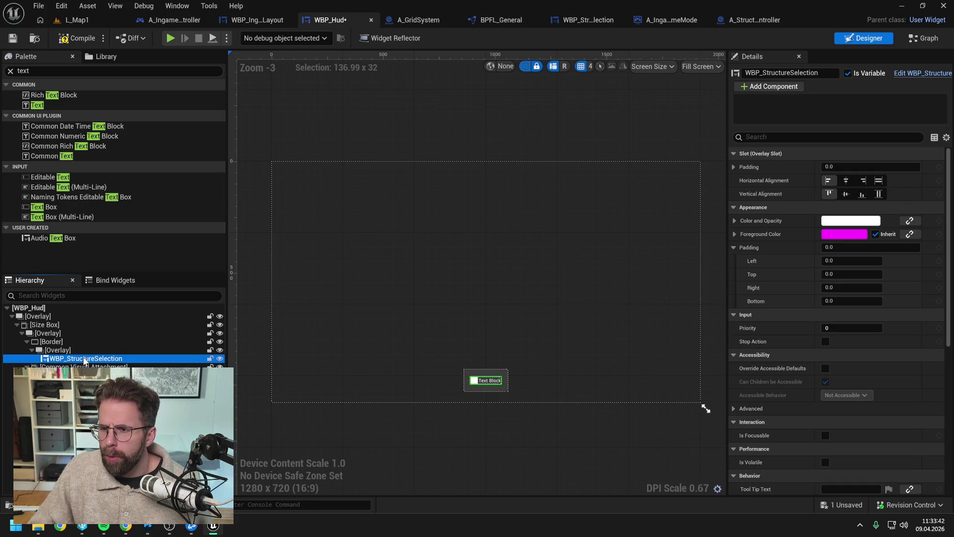
key("ctrl+s")
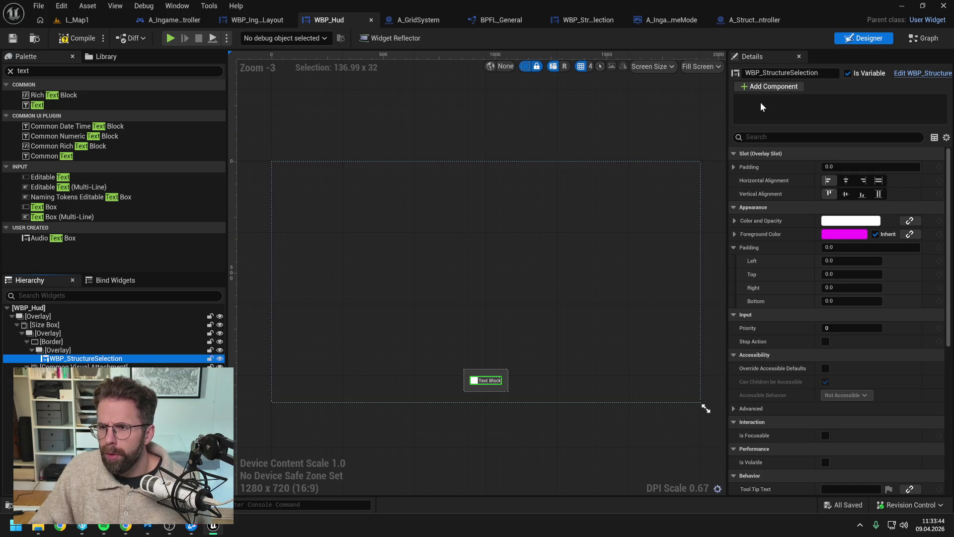
Rewire SelectStructures so the Sequence outputs drive both visibility nodes and Then 2 feeds the Branch.
left_click(914, 72)
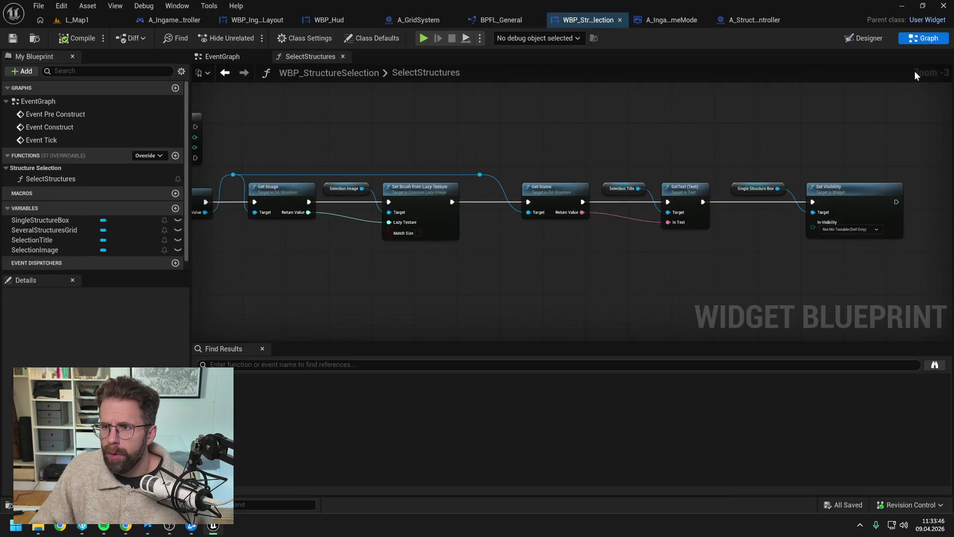
mouse_move(464, 144)
left_mouse_down()
mouse_move(731, 149)
mouse_move(778, 221)
mouse_move(653, 215)
left_mouse_up()
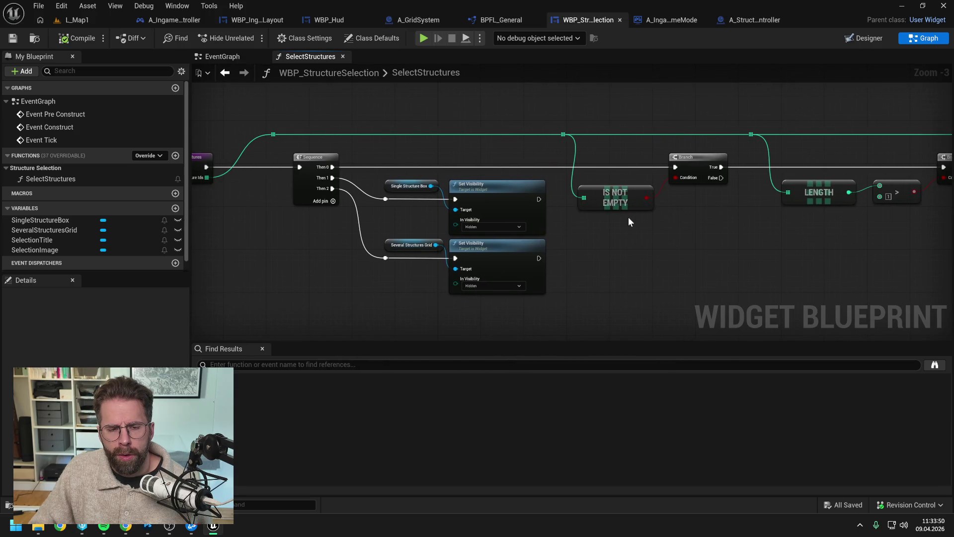
left_click_drag(408, 231, 483, 239)
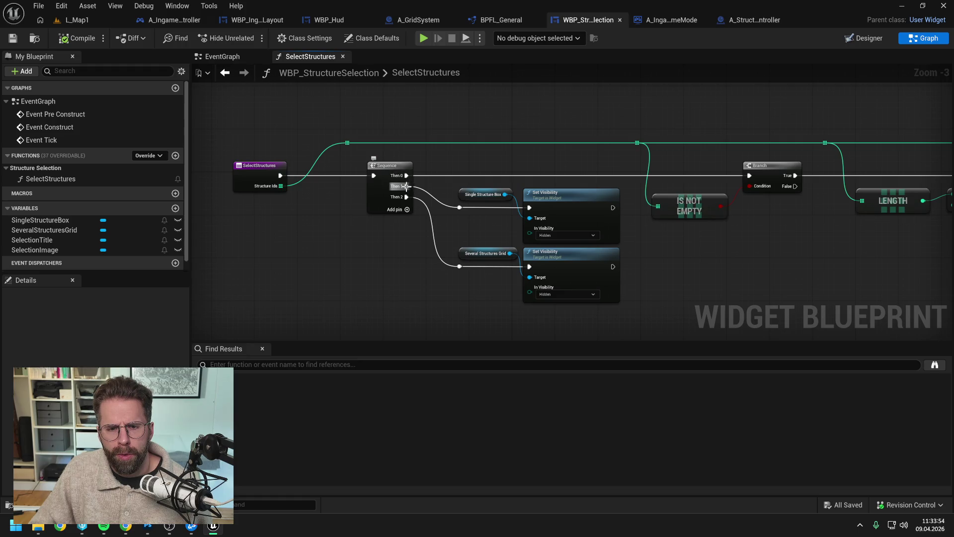
mouse_move(406, 186)
left_mouse_down()
mouse_move(478, 196)
mouse_move(459, 207)
left_mouse_up()
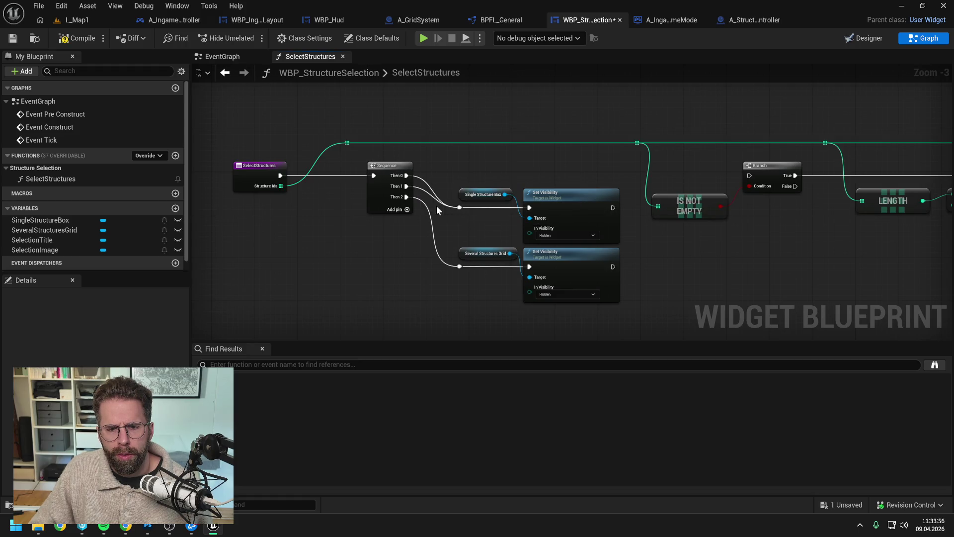
mouse_move(406, 186)
left_mouse_down()
mouse_move(432, 204)
mouse_move(459, 266)
mouse_move(527, 199)
mouse_move(749, 175)
left_mouse_up()
left_click_drag(443, 164, 566, 293)
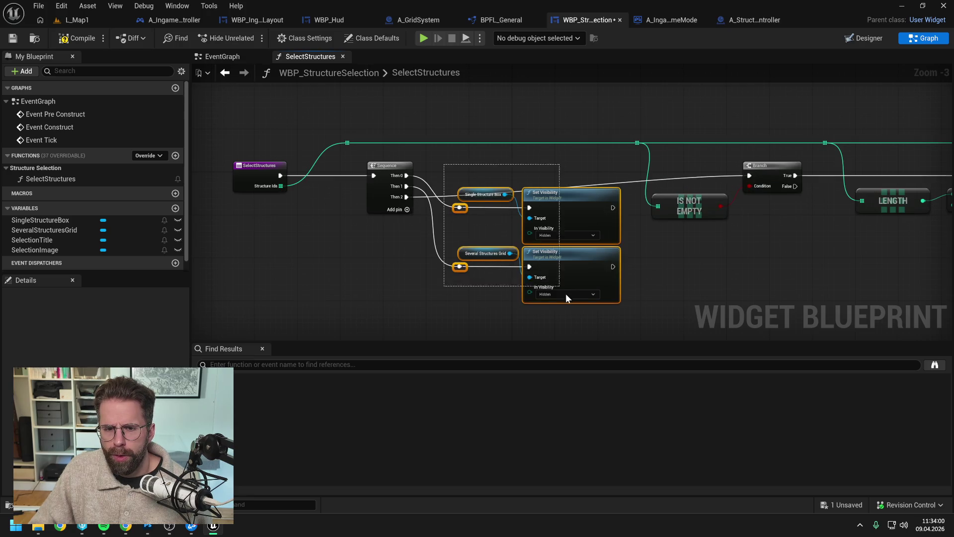
Move the Set Visibility nodes above, shift the entry and Sequence nodes, and straighten the reroutes with Q.
left_click_drag(554, 209, 554, 60)
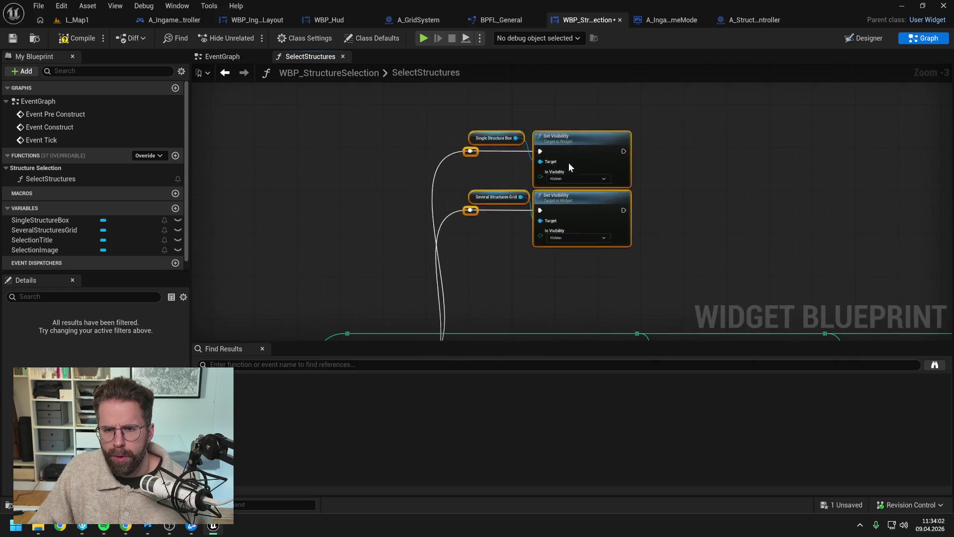
mouse_move(570, 167)
left_mouse_down()
mouse_move(589, 217)
mouse_move(570, 185)
left_mouse_up()
left_click_drag(411, 228, 412, 206)
left_click(283, 227)
left_click_drag(283, 227, 298, 209)
scroll(297, 184, "down", 1)
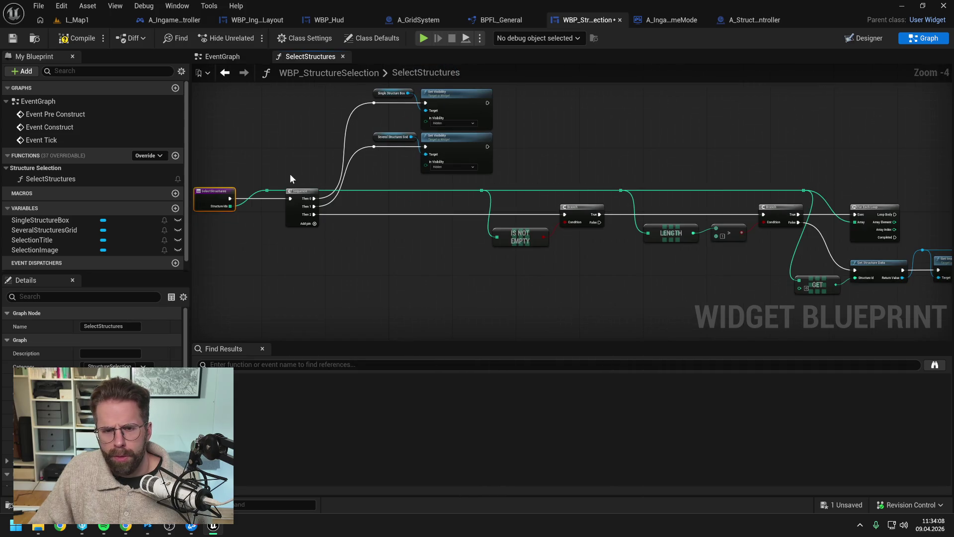
left_click_drag(294, 172, 291, 189)
left_click_drag(288, 128, 513, 295)
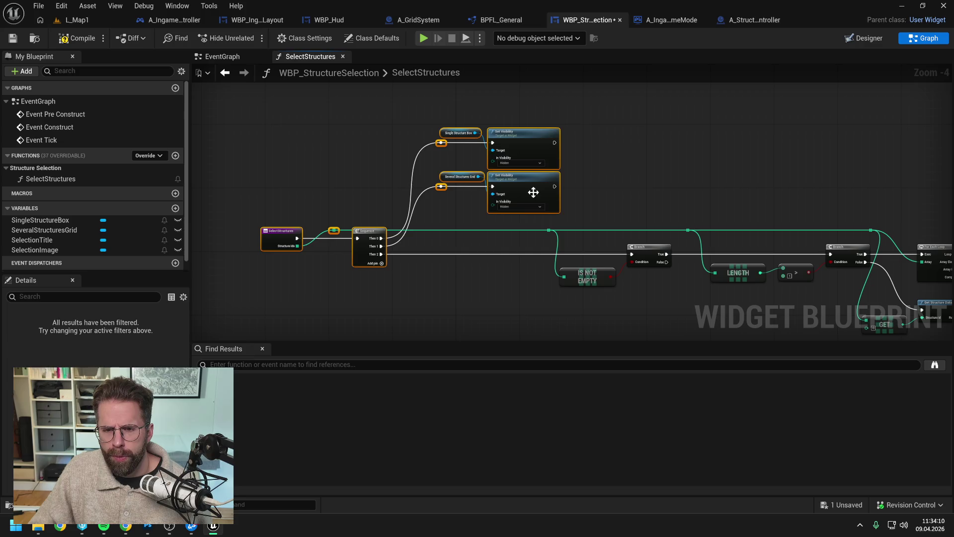
left_click_drag(533, 193, 668, 192)
left_click(583, 215)
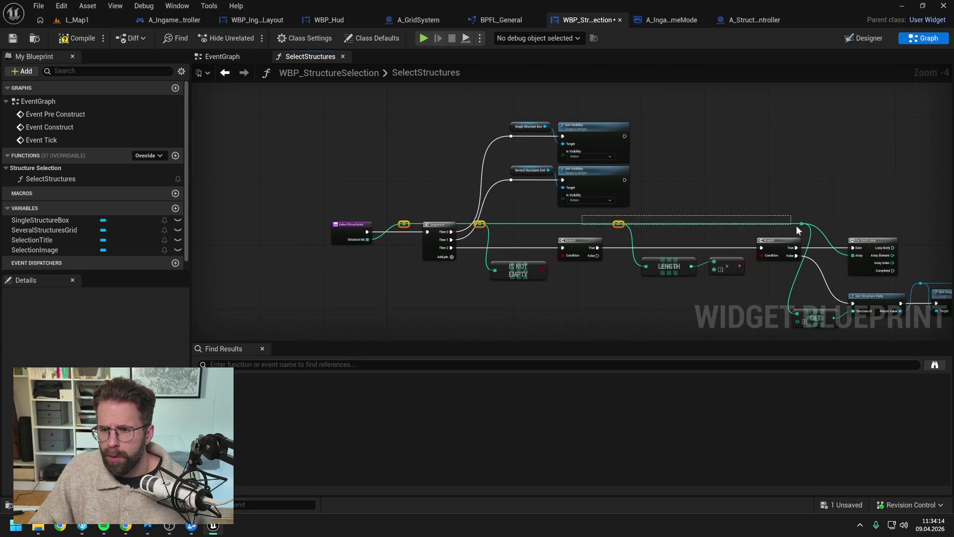
left_click_drag(796, 225, 806, 229)
key("q")
left_click(431, 107)
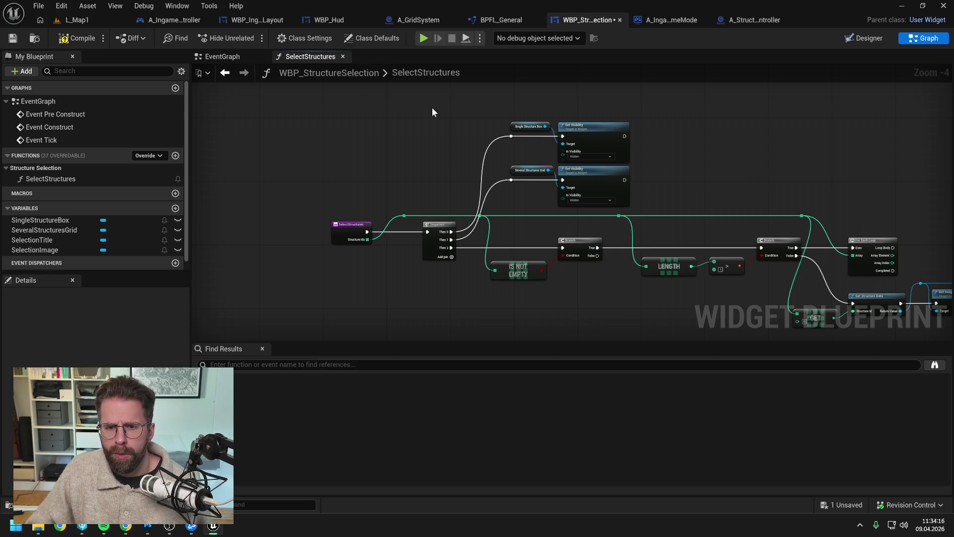
left_click(88, 23)
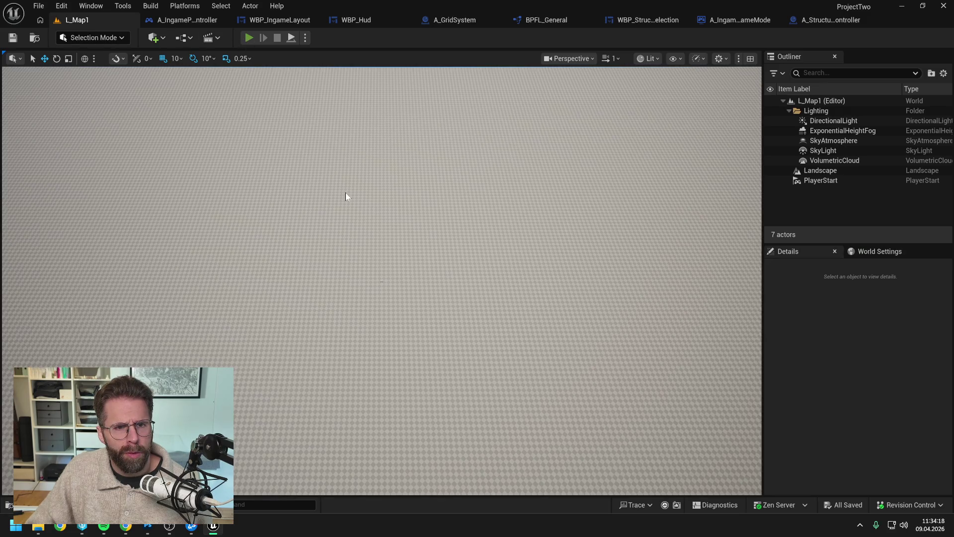
Play-test, then disconnect the wire into the second Set Visibility node and compile and save.
key("alt+p")
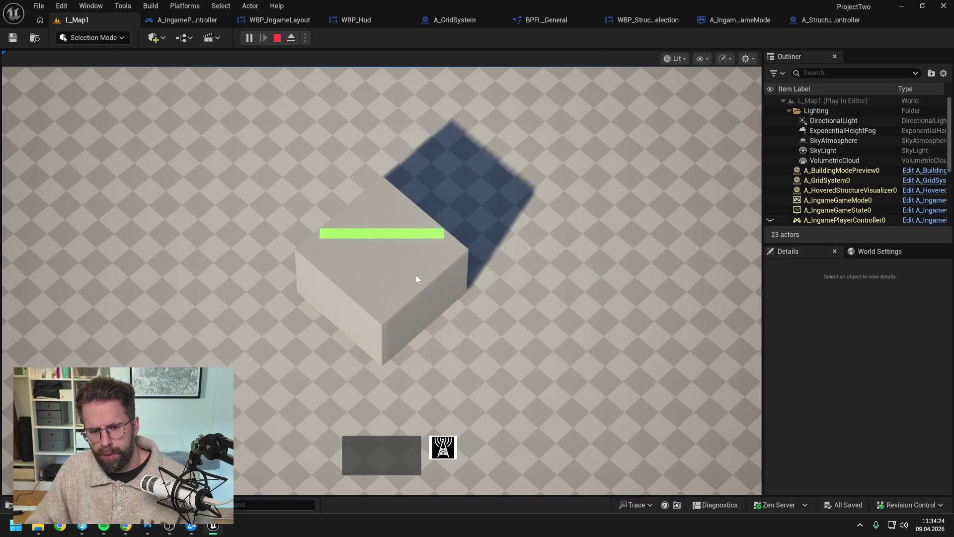
key("Escape")
left_click(361, 22)
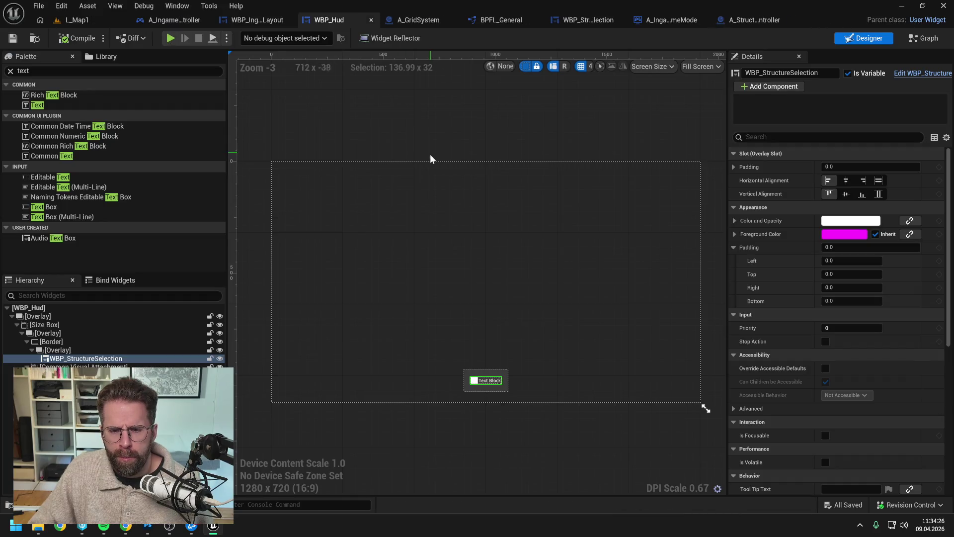
left_click(913, 75)
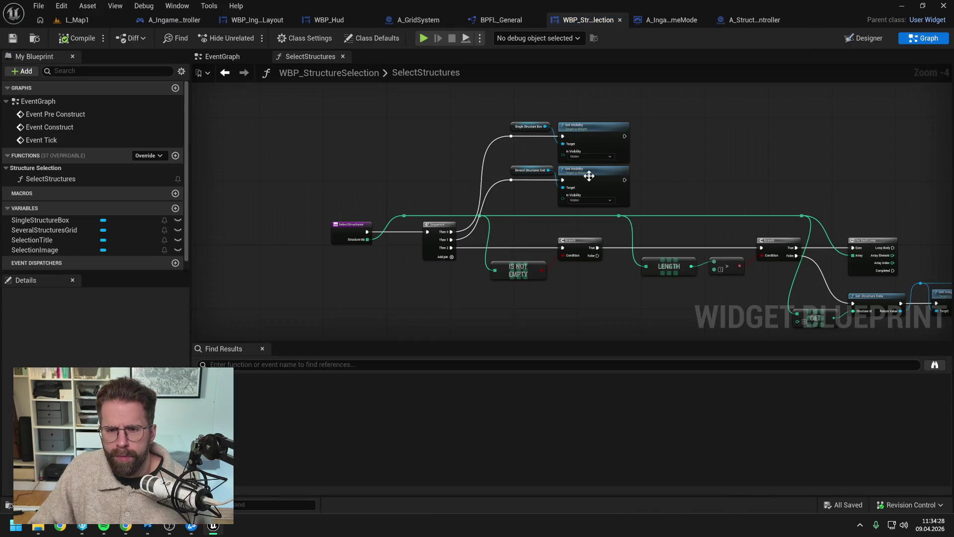
scroll(591, 176, "up", 1)
left_click(555, 182, "alt")
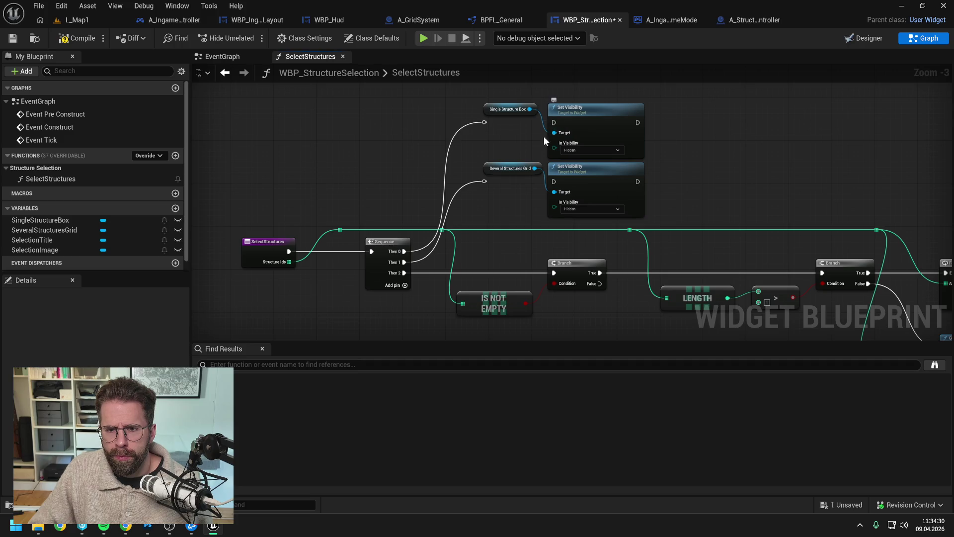
left_click(77, 39)
Play-test L_Map1 again, then bring up WBP_StructureSelection's Designer layout.
left_click(79, 20)
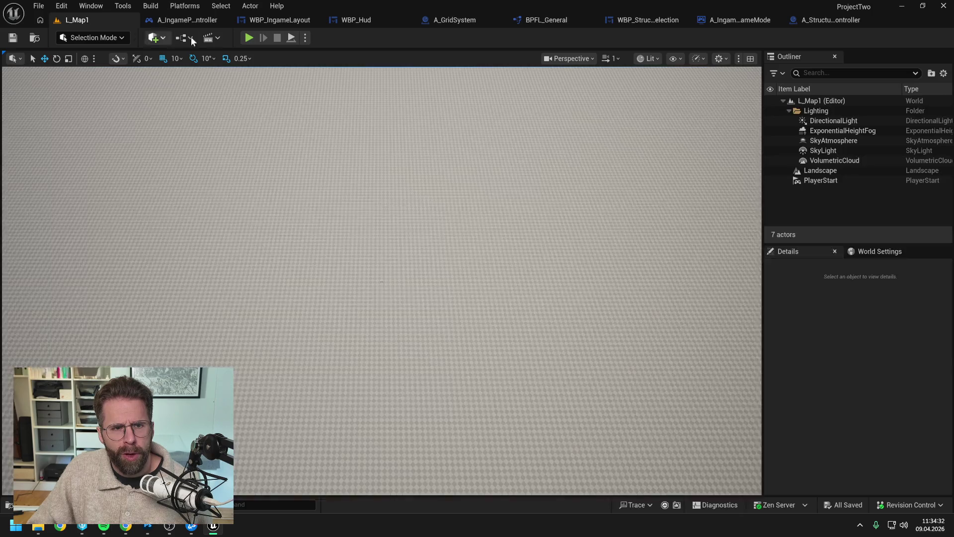
key("alt+p")
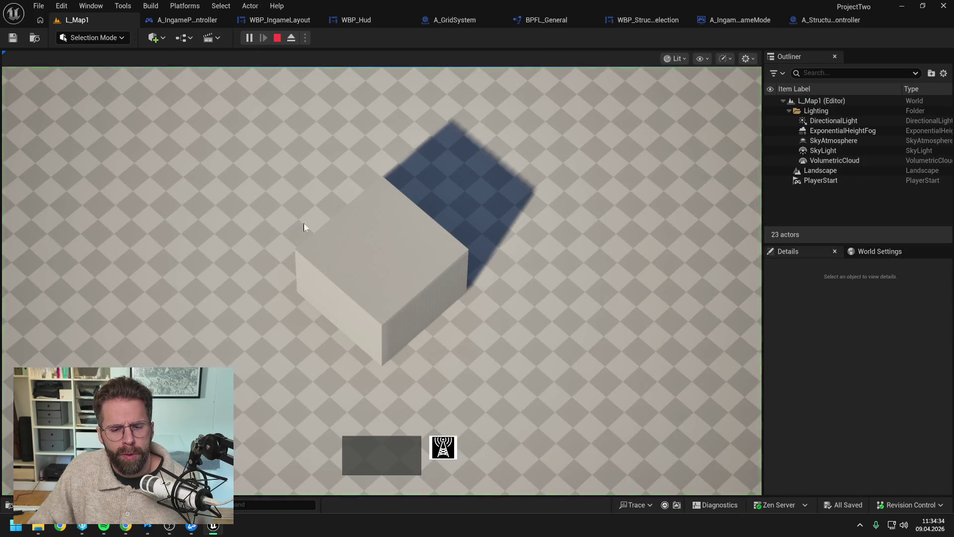
key("Escape")
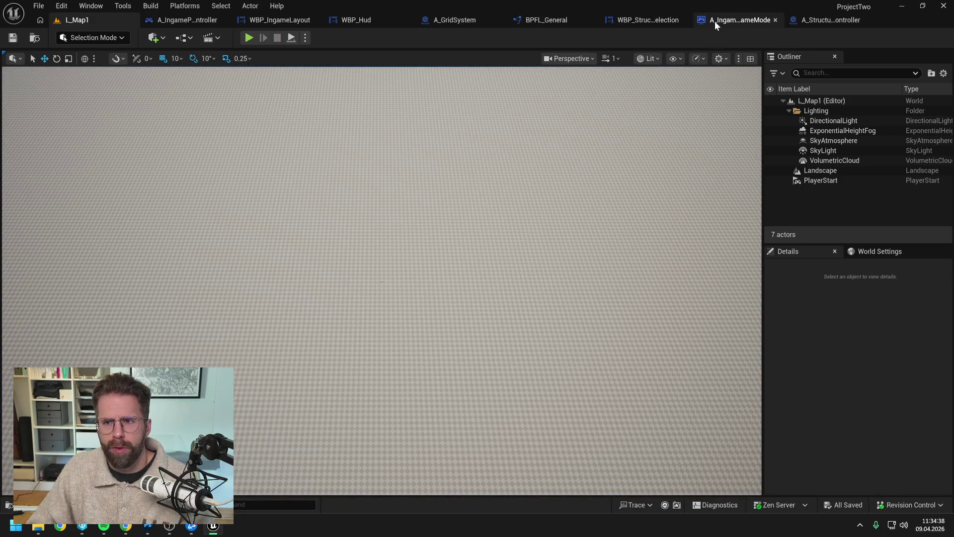
left_click(646, 20)
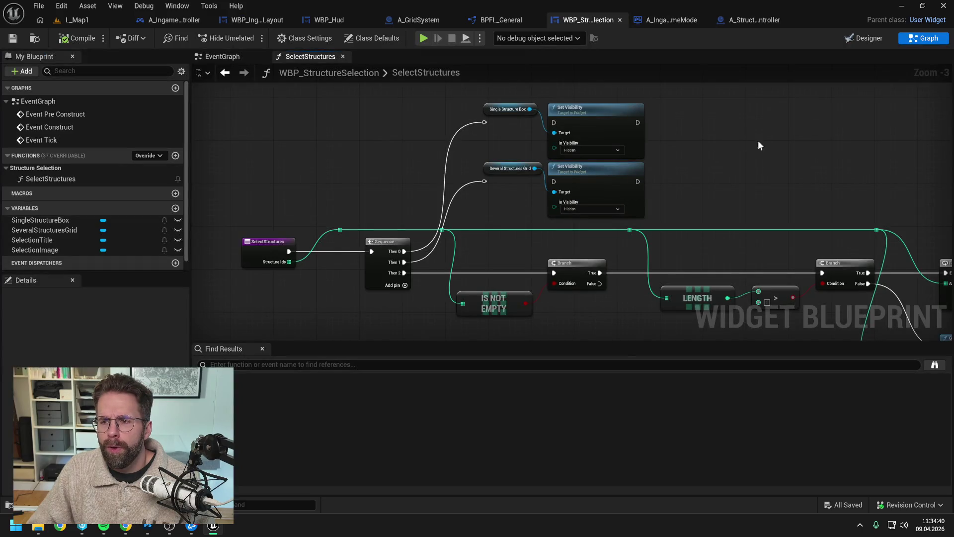
left_click(862, 39)
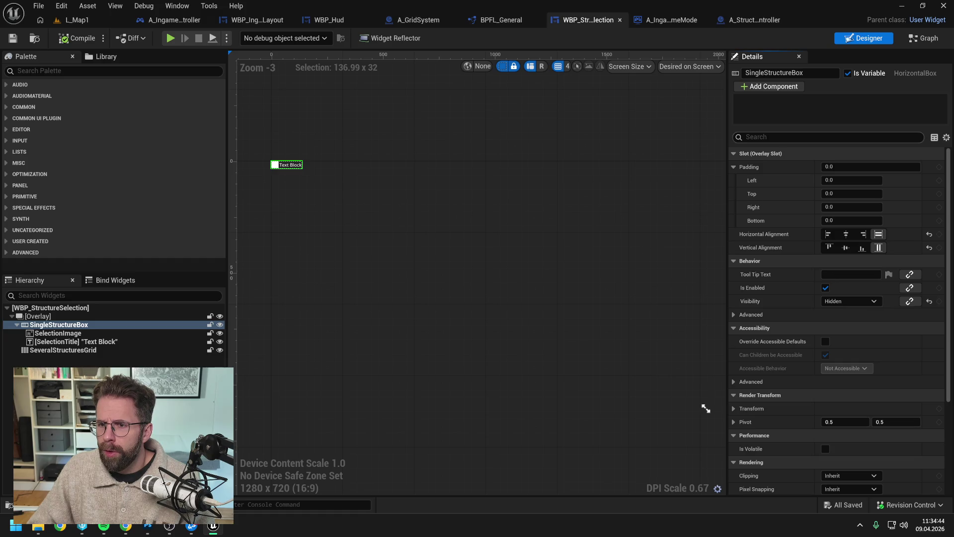
Review the Get Image, SetText and final Single Structure Box visibility nodes in the function graph.
left_click(923, 39)
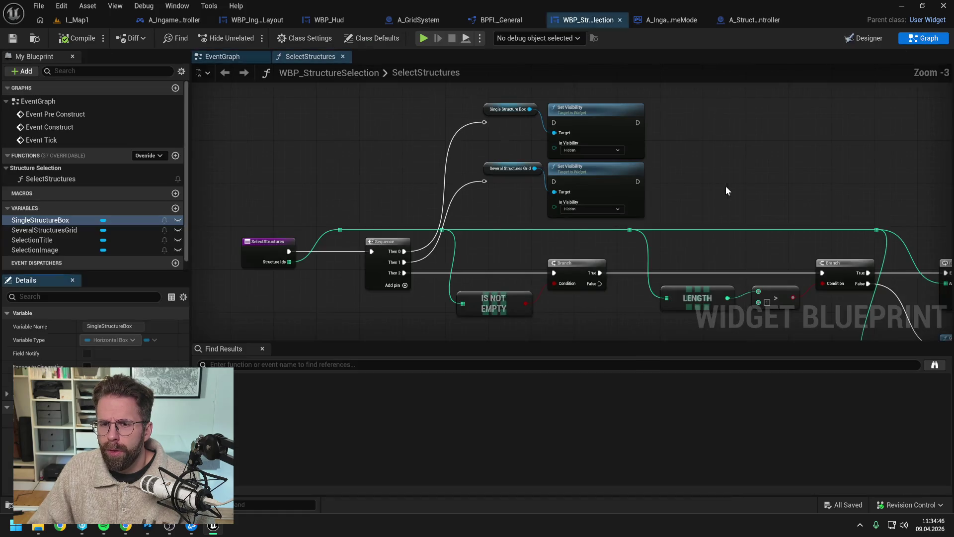
left_click_drag(605, 157, 561, 183)
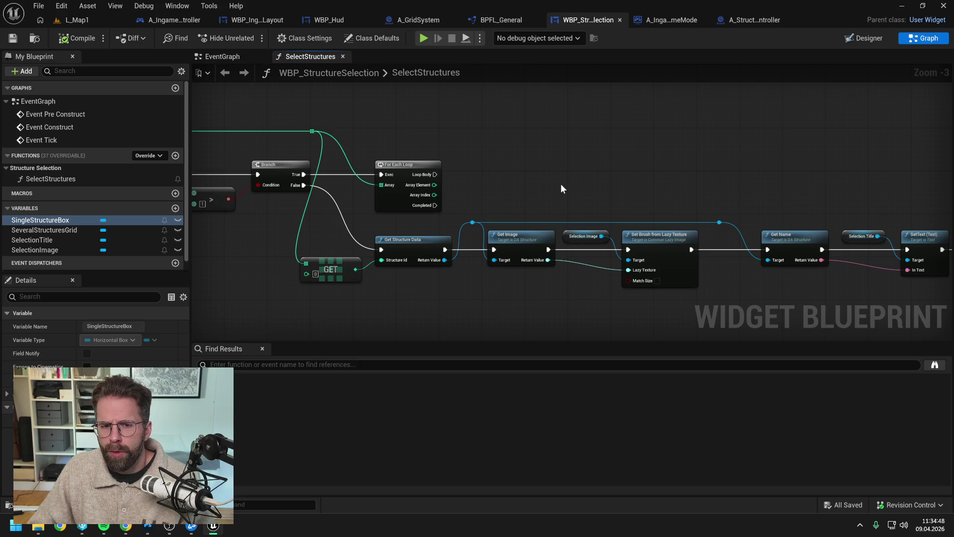
left_click_drag(691, 185, 471, 176)
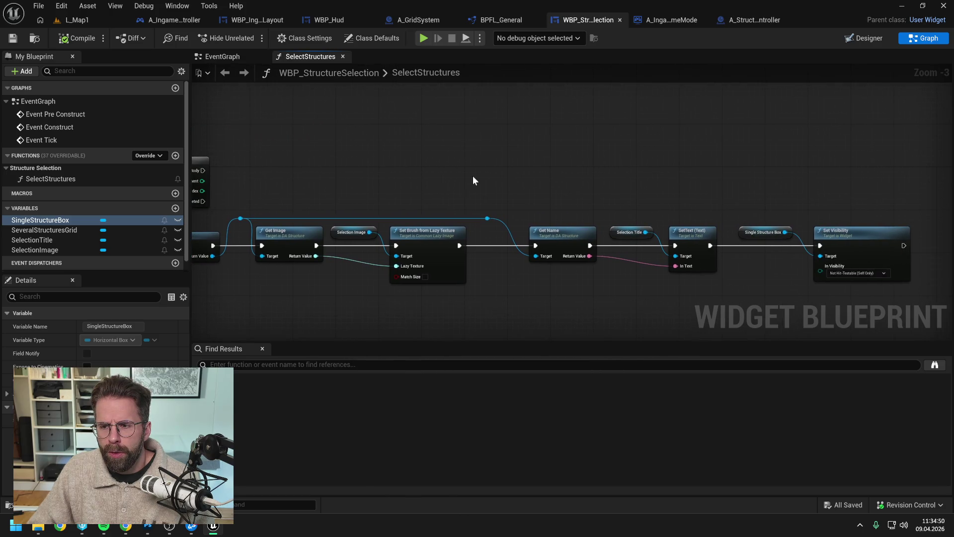
left_click(863, 38)
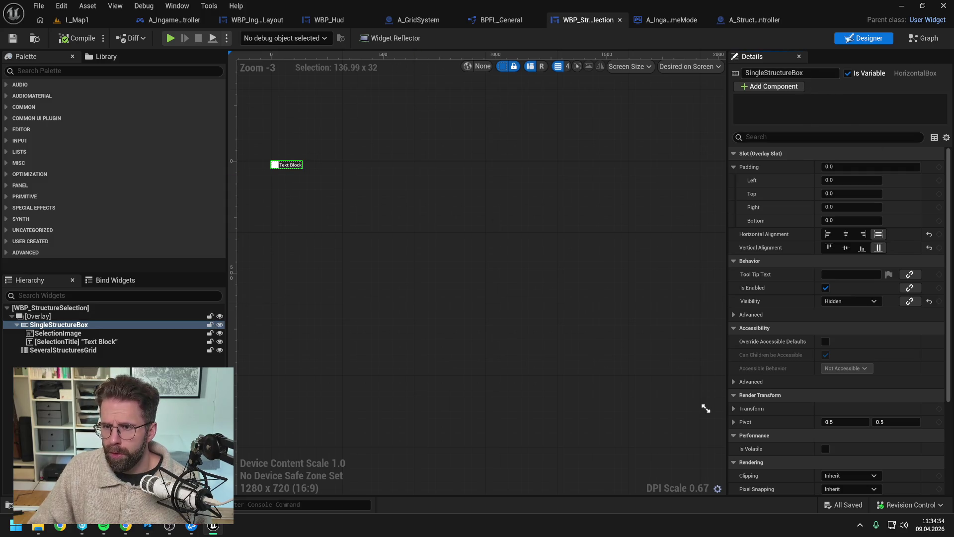
key("F2")
type("vis")
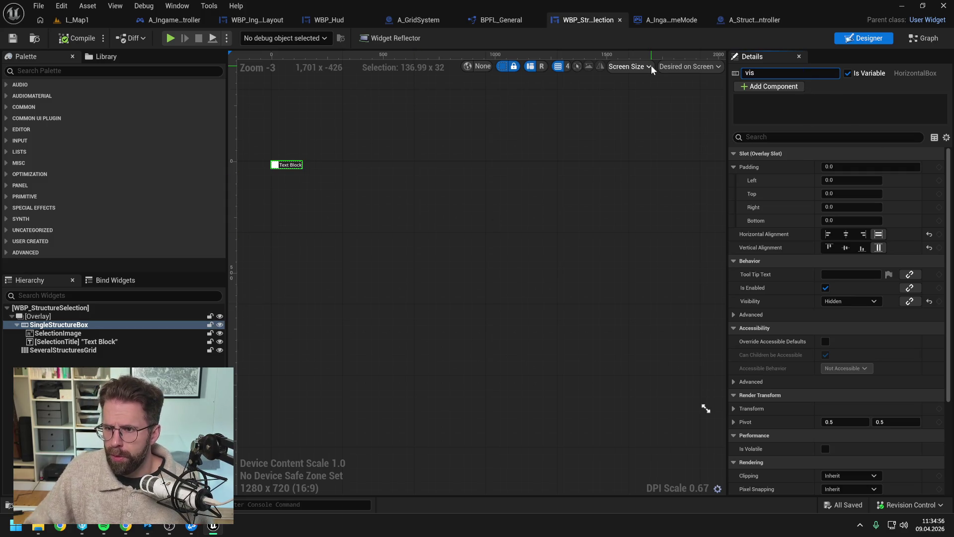
key("Escape")
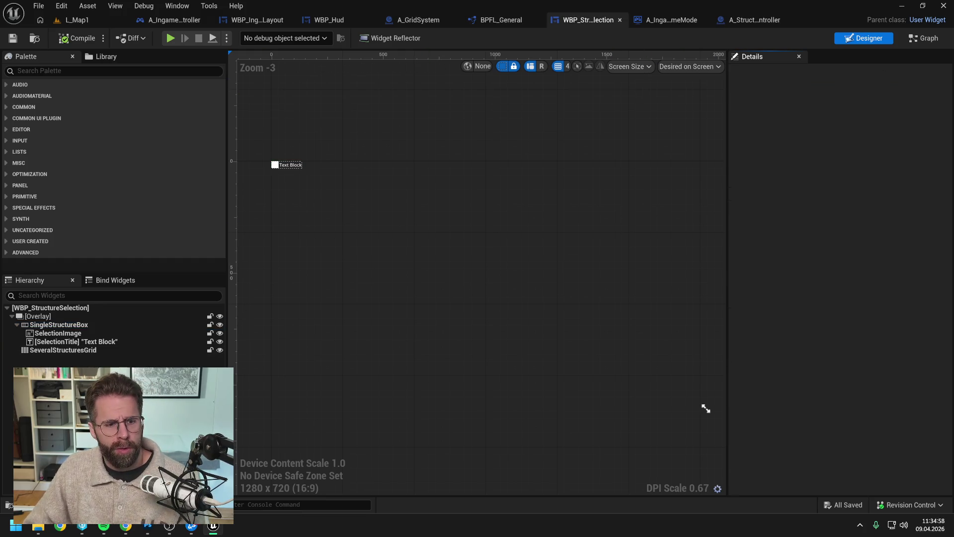
Set SingleStructureBox's Visibility to Not Hit-Testable (Self Only) and compile the widget.
left_click(59, 325)
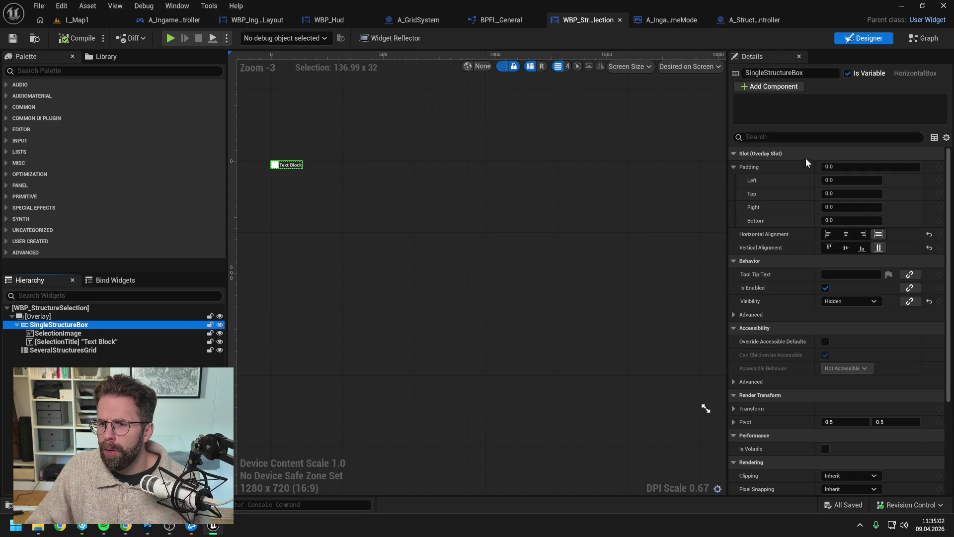
left_click(805, 137)
type("vi")
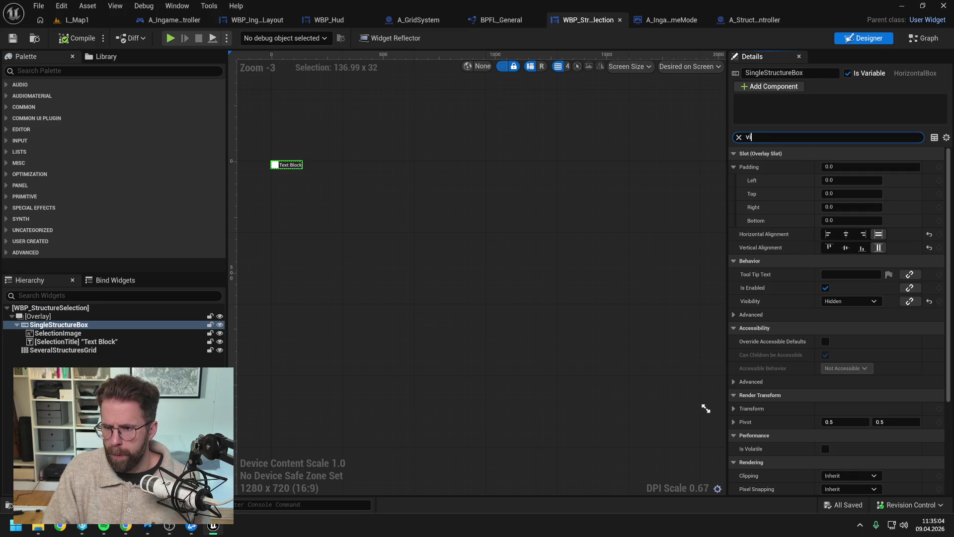
type("s")
left_click(833, 166)
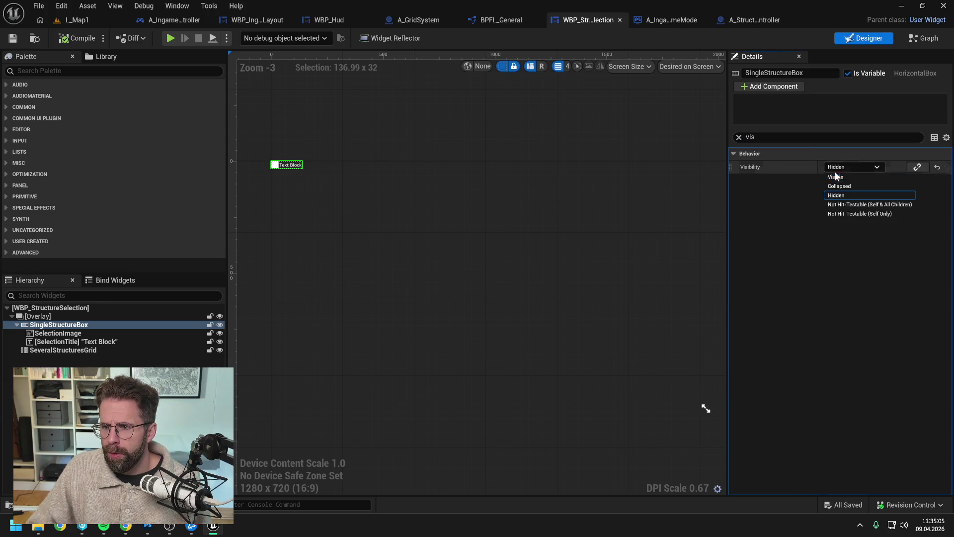
left_click(853, 214)
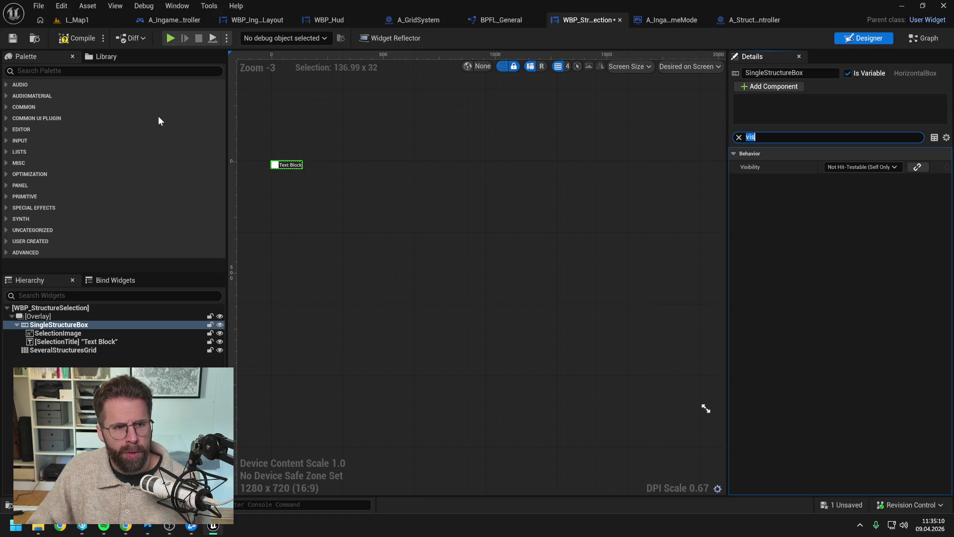
left_click(77, 39)
left_click(80, 20)
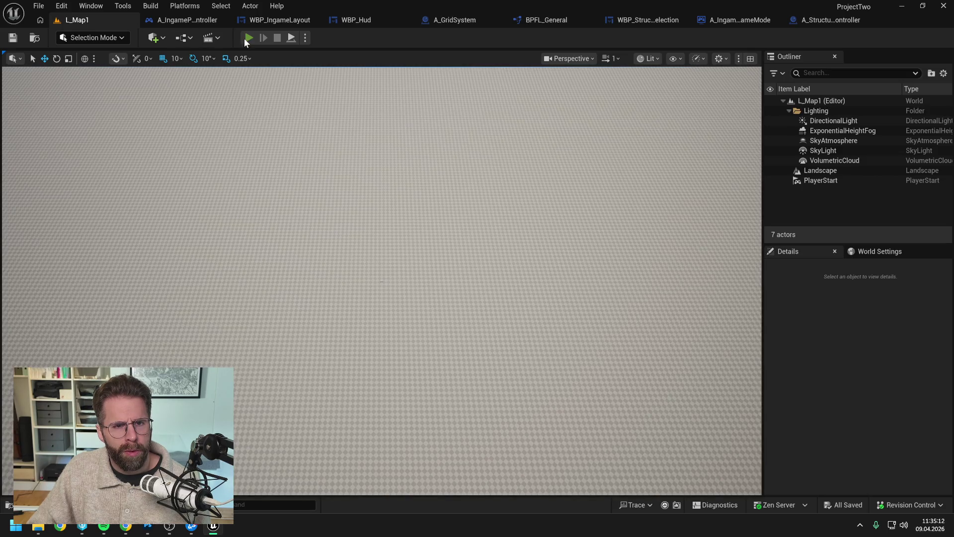
Run a quick play test of L_Map1, then bring up WBP_Hud's designer layout.
key("alt+p")
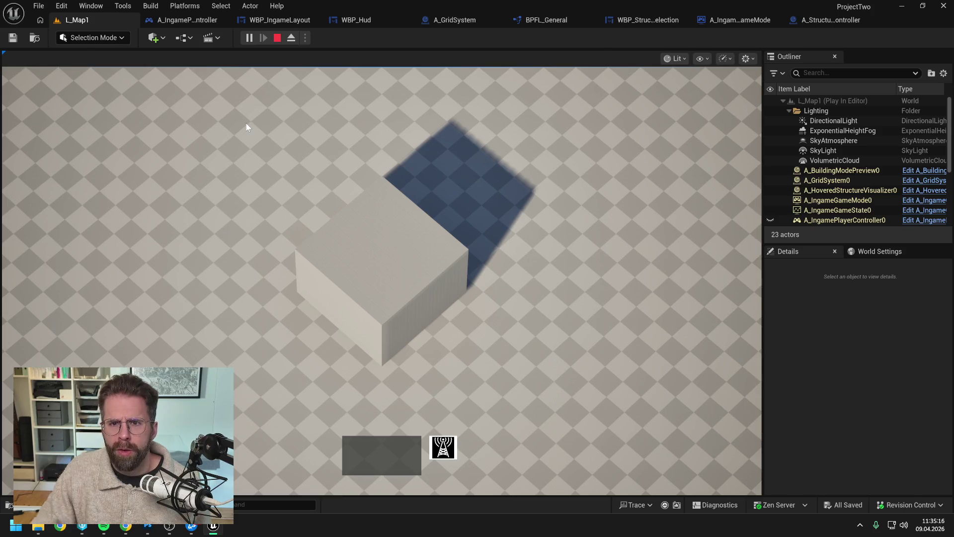
key("Escape")
left_click(352, 21)
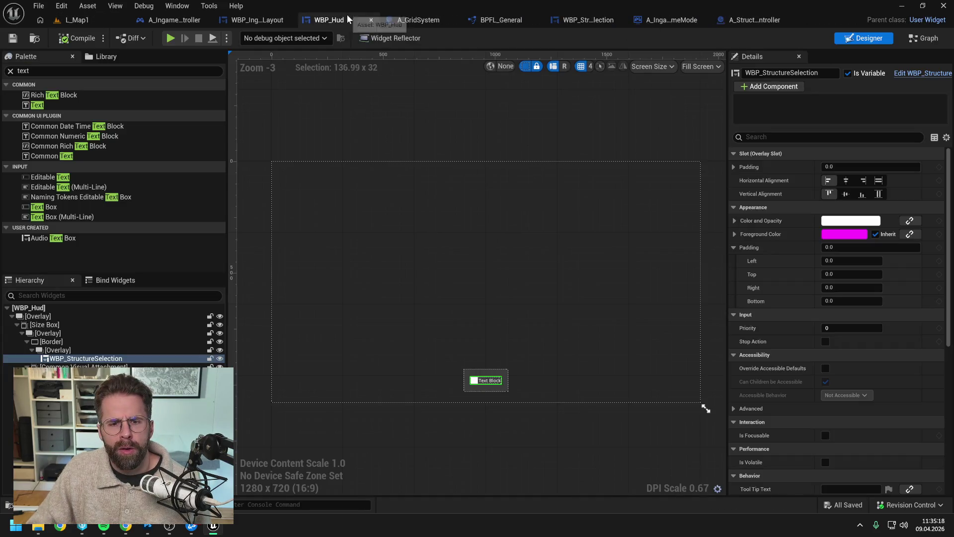
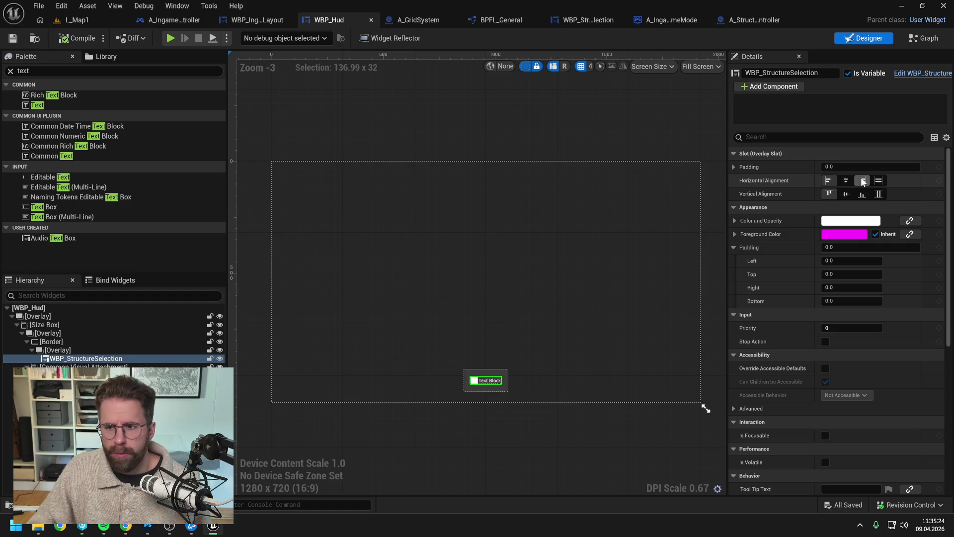
Filter Details by 'vis' and set SelectionImage's Visibility to Not Hit-Testable (Self Only).
type("vis")
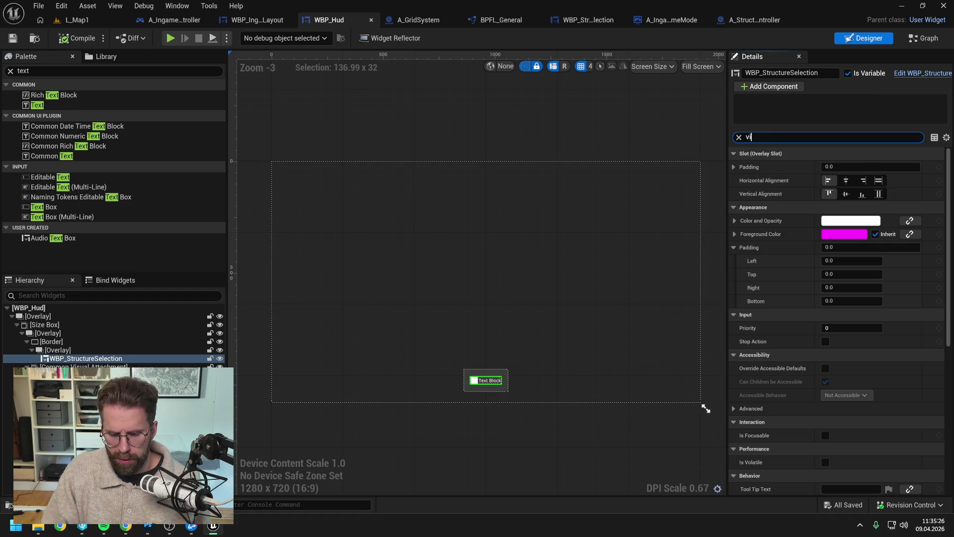
left_click(927, 74)
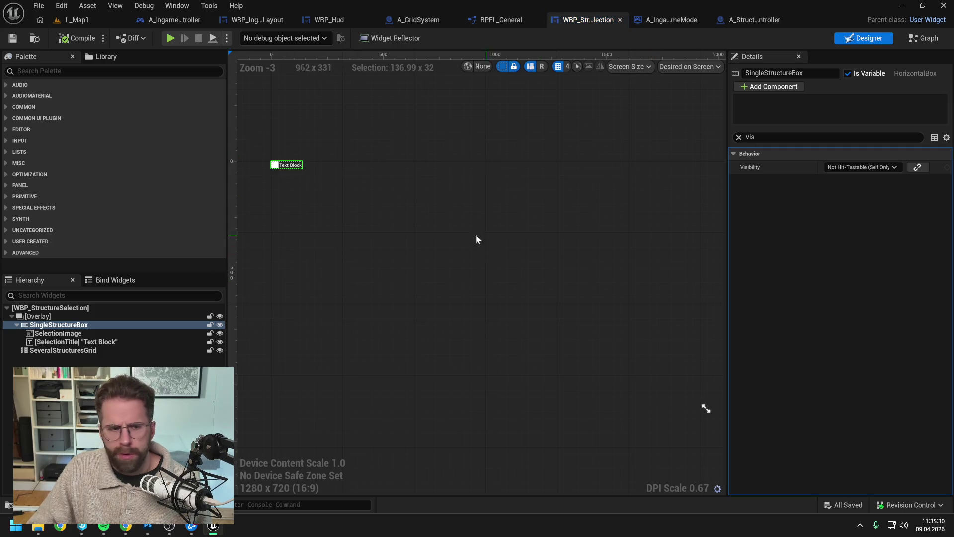
left_click(42, 318)
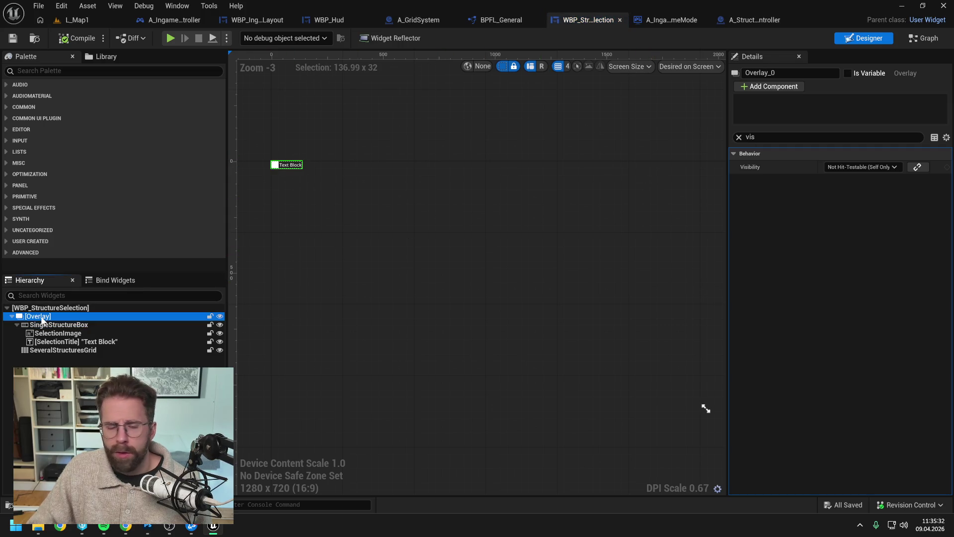
left_click(44, 309)
left_click(42, 316)
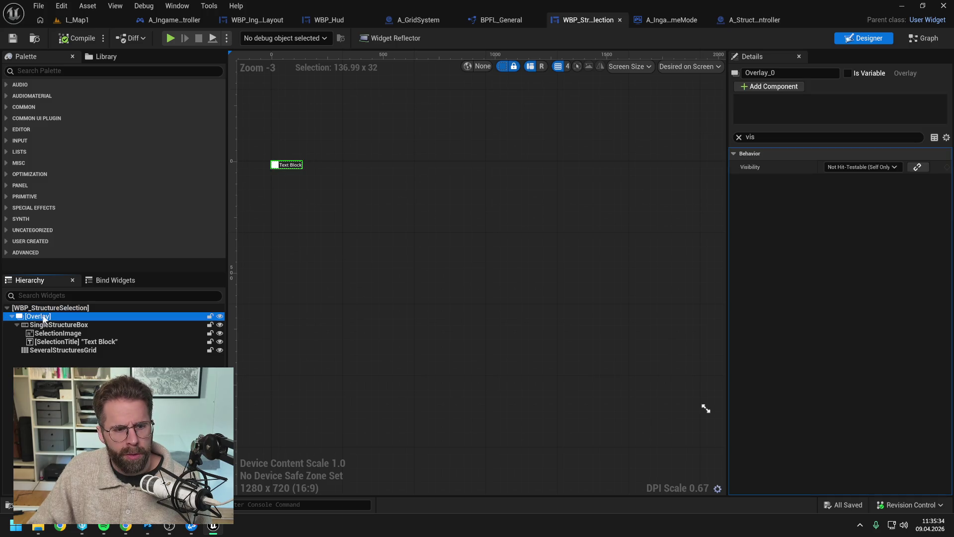
left_click(54, 325)
left_click(55, 333)
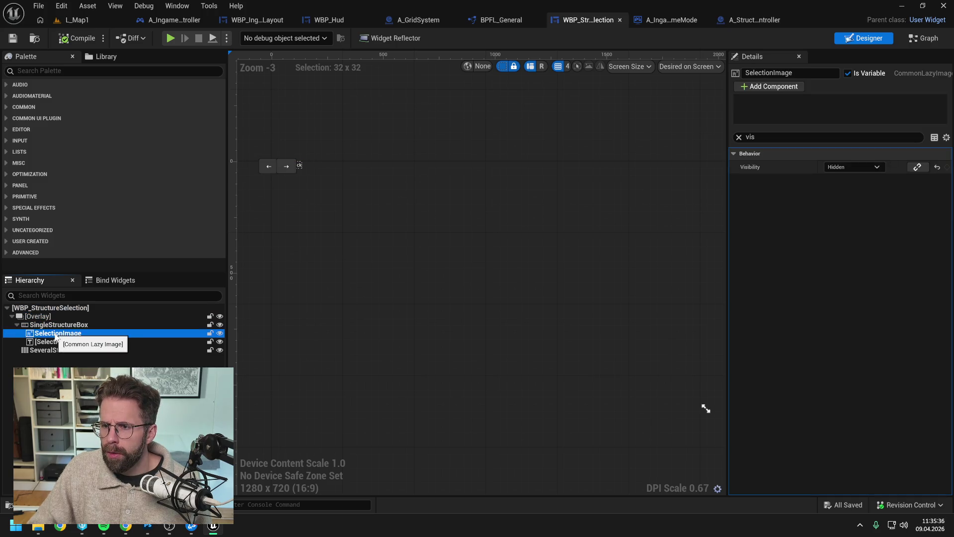
left_click(845, 168)
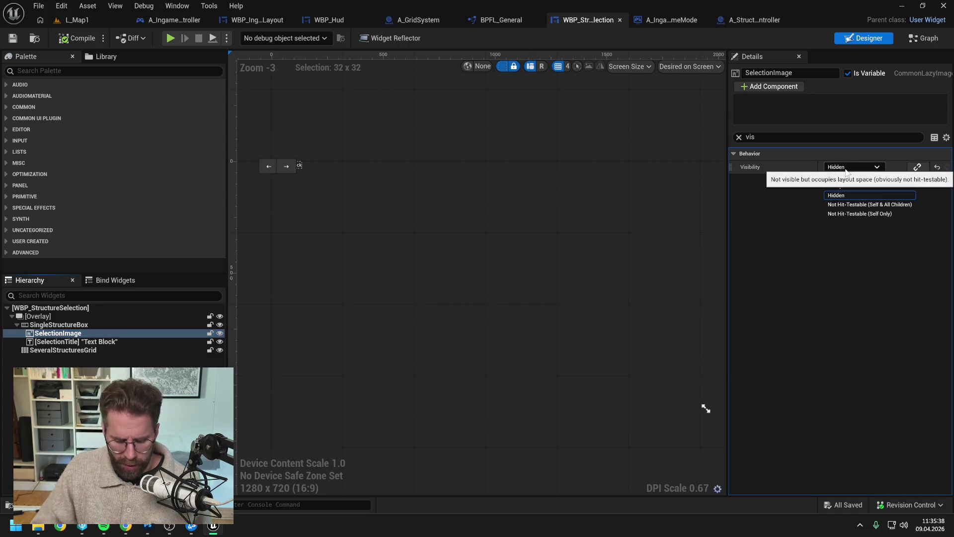
left_click(860, 214)
Set SelectionTitle's Visibility to Not Hit-Testable (Self Only) too, then return to L_Map1.
left_click(75, 341)
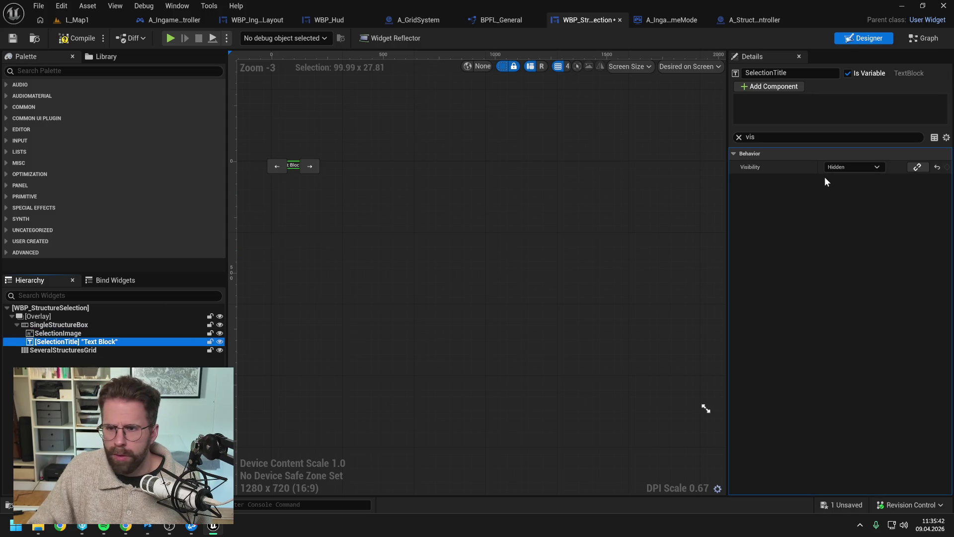
left_click(852, 167)
left_click(849, 214)
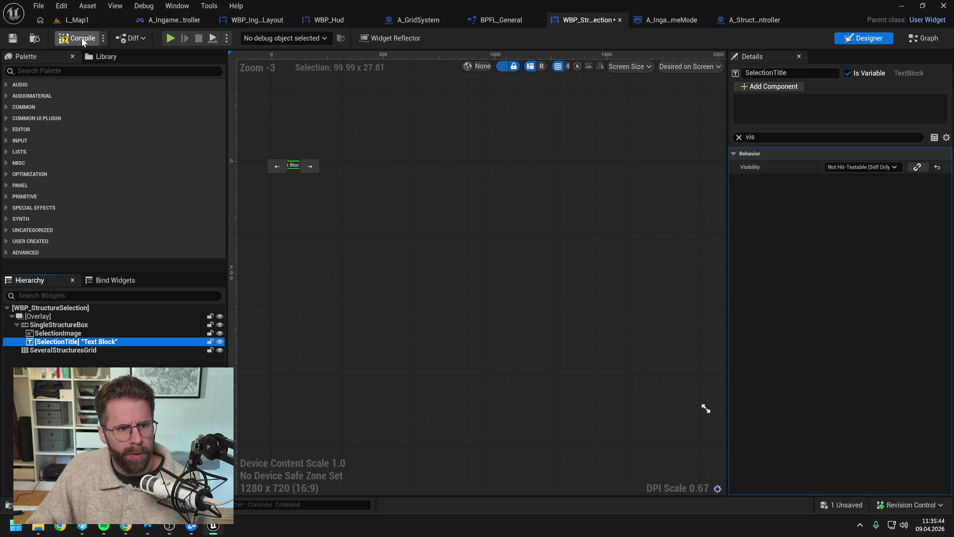
left_click(84, 22)
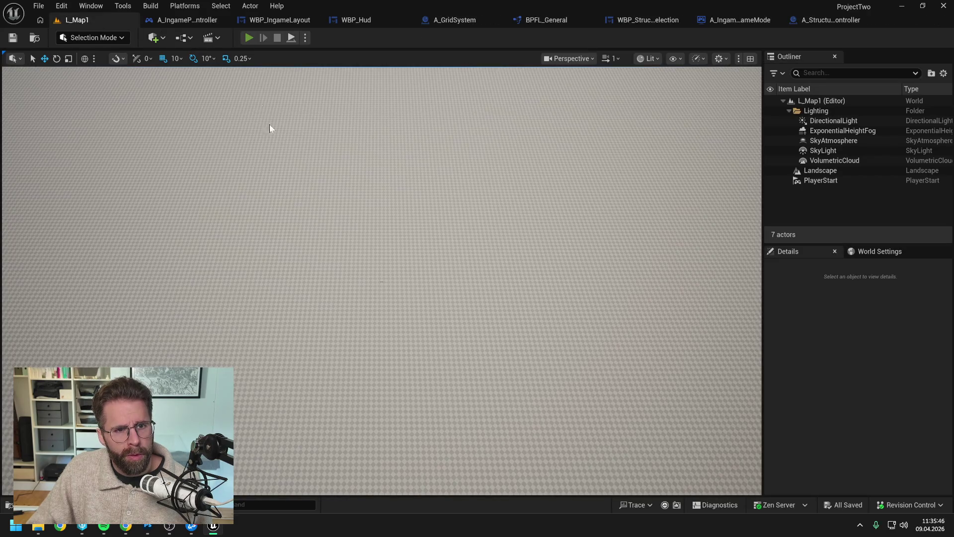
Run a quick play-test of L_Map1, then reopen WBP_StructureSelection from WBP_Hud.
key("alt+p")
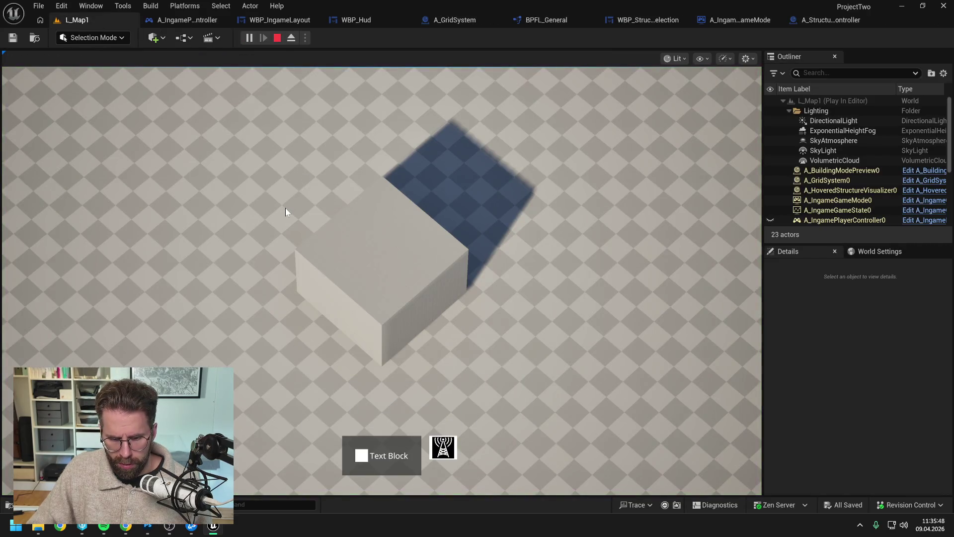
key("Escape")
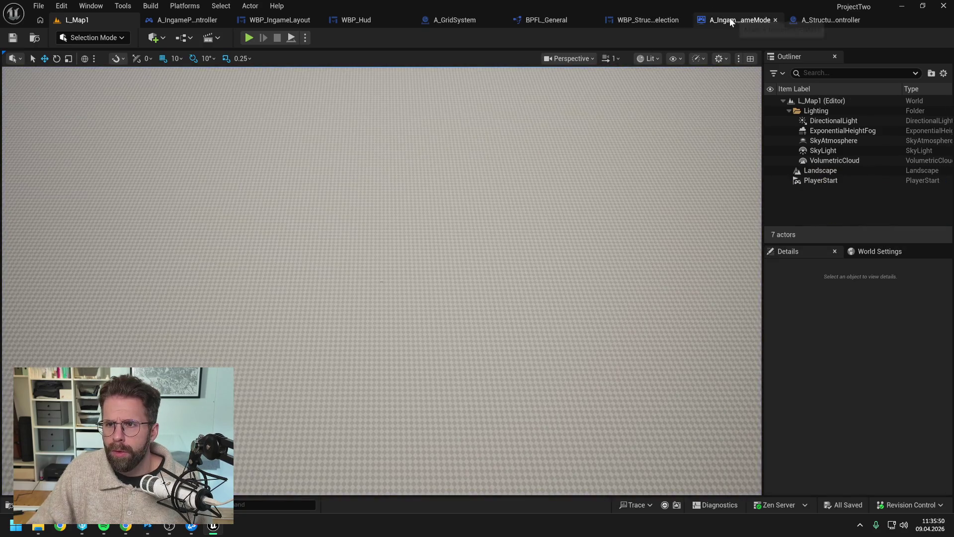
left_click(356, 20)
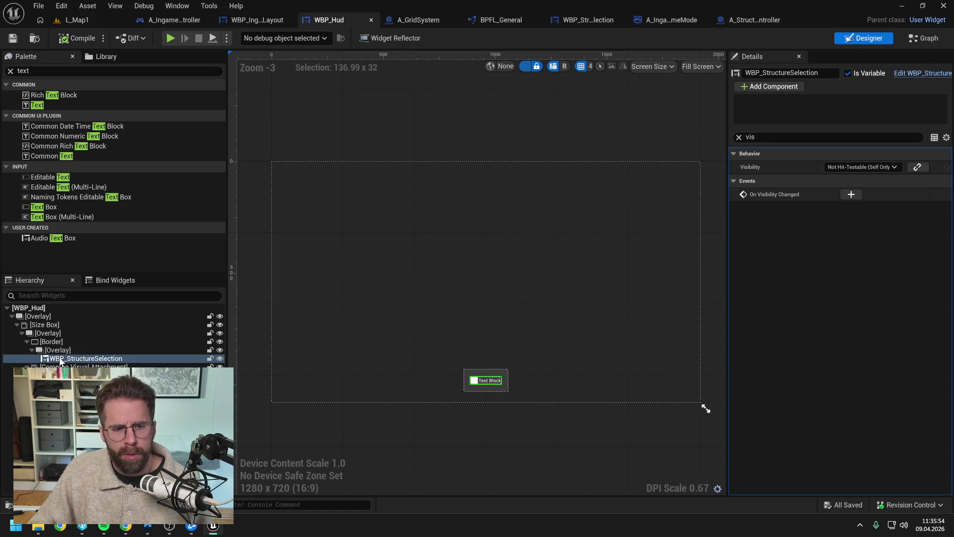
left_click(921, 73)
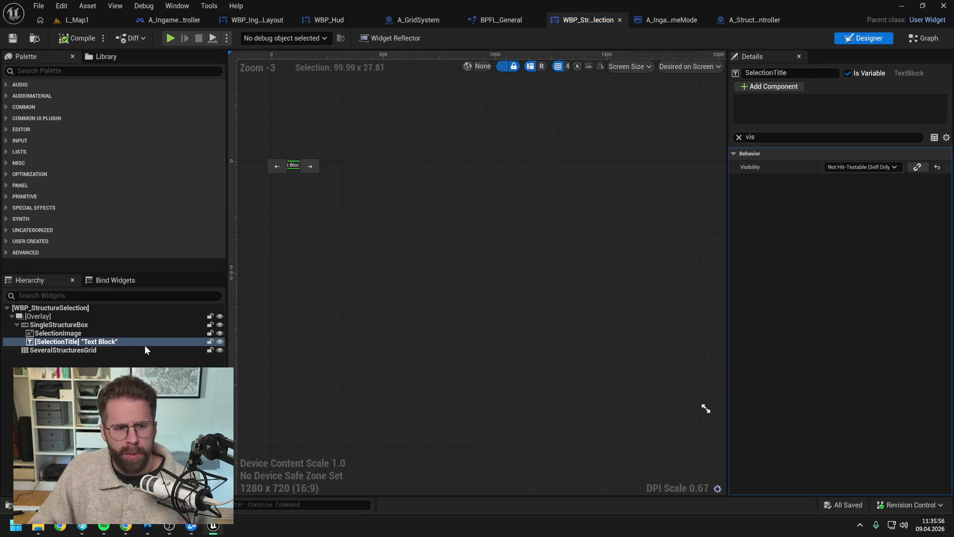
Set SingleStructureBox's Visibility to Hidden.
left_click(70, 324)
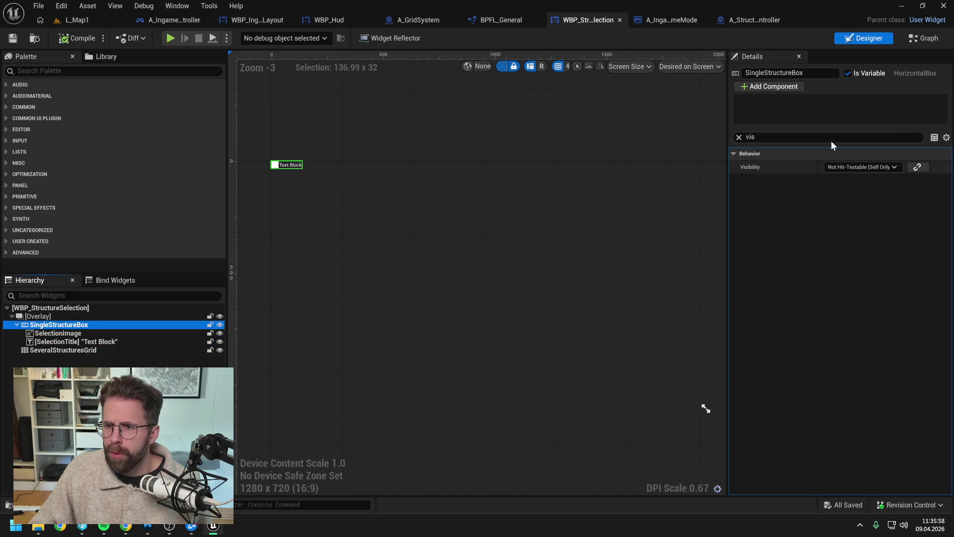
left_click(845, 167)
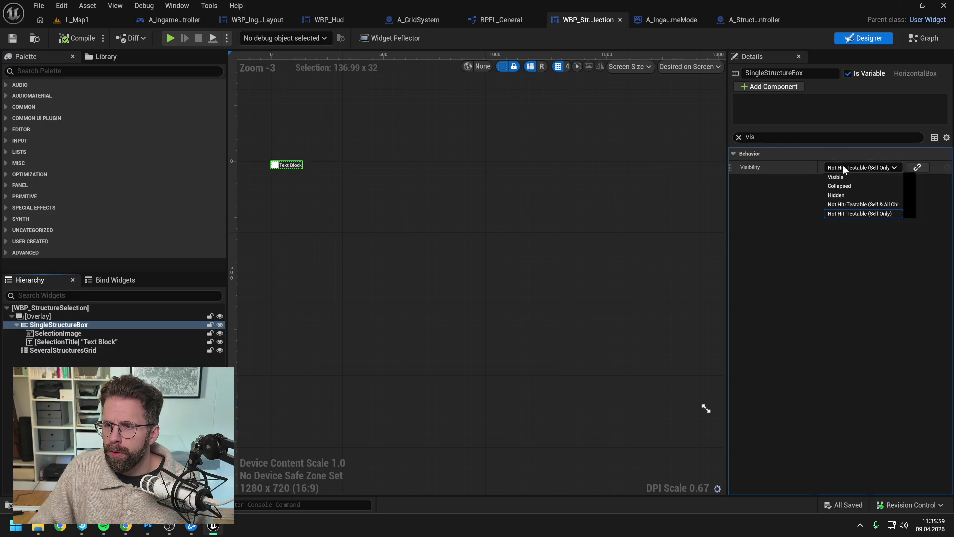
left_click(853, 199)
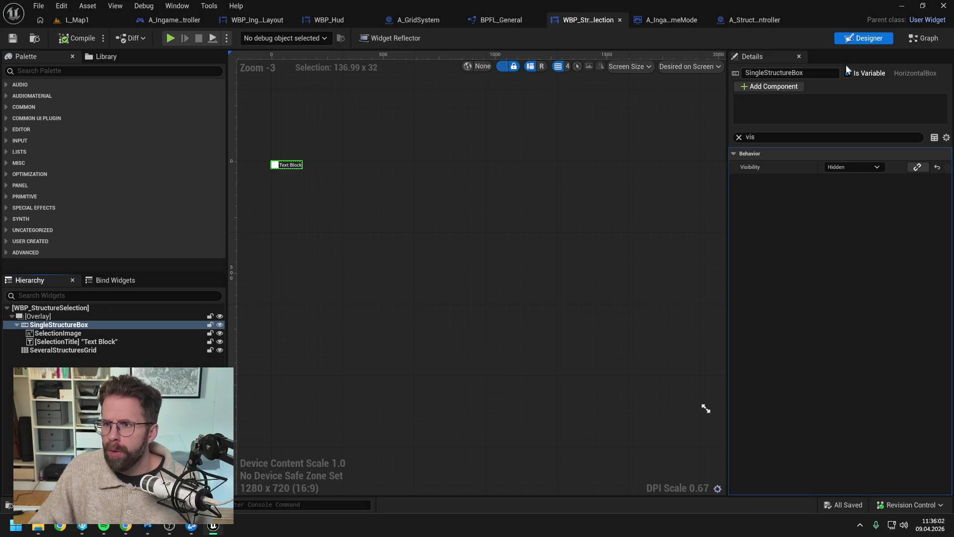
Play-test the level again to see the empty panel, then go back to WBP_StructureSelection.
left_click(77, 20)
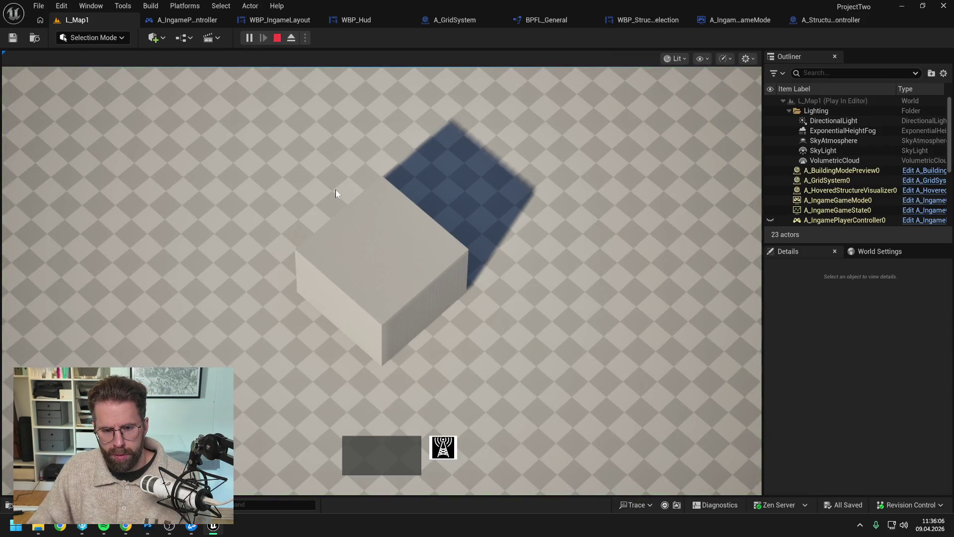
key("Escape")
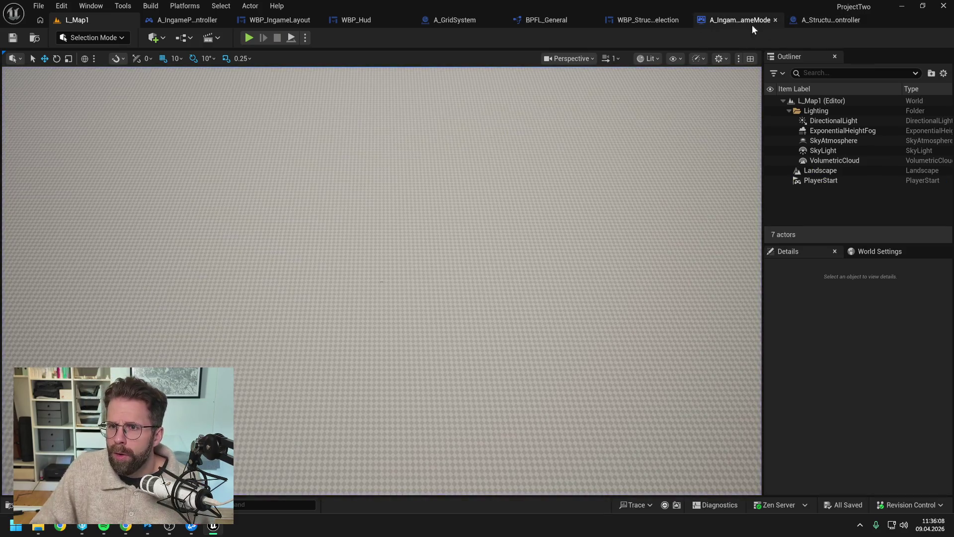
left_click(403, 22)
left_click(586, 20)
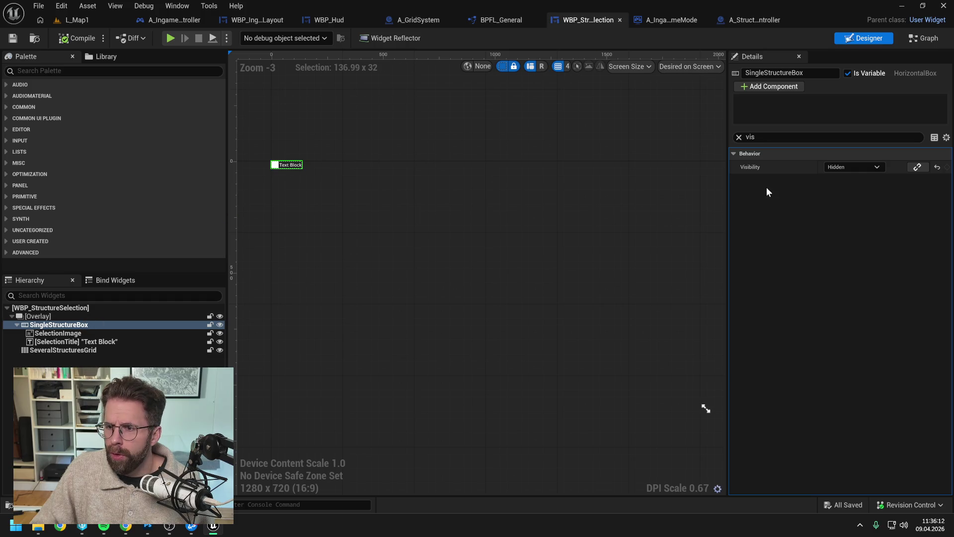
In the SelectStructures graph, wire the Sequence outputs into both Set Visibility (Hidden) nodes.
left_click(925, 38)
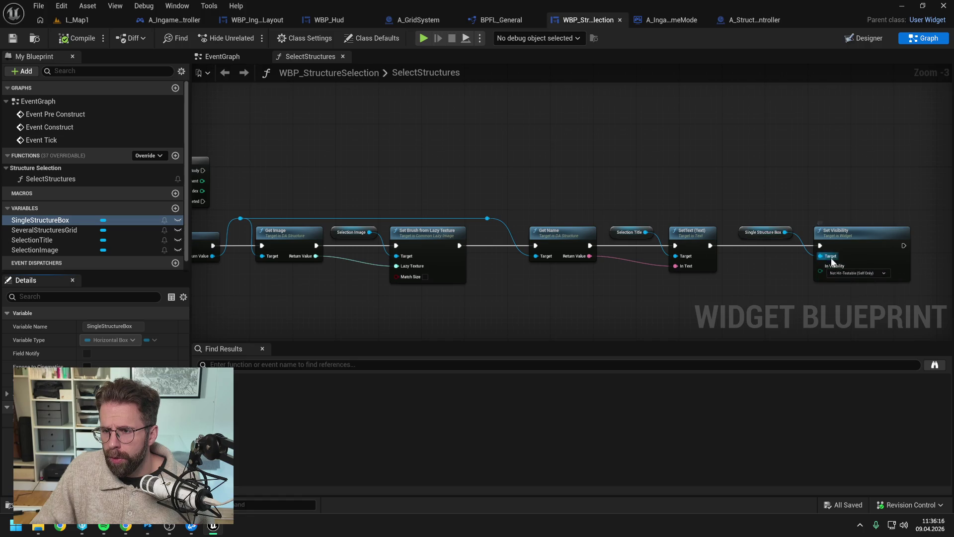
mouse_move(655, 211)
left_mouse_down()
mouse_move(758, 192)
mouse_move(690, 192)
mouse_move(706, 189)
mouse_move(590, 159)
mouse_move(558, 202)
mouse_move(566, 186)
left_mouse_up()
left_click_drag(560, 128, 630, 129)
mouse_move(560, 187)
left_mouse_down()
mouse_move(636, 193)
mouse_move(630, 187)
left_mouse_up()
Compile and save the widget blueprint, then bring up the Battle.net launcher.
left_click(77, 39)
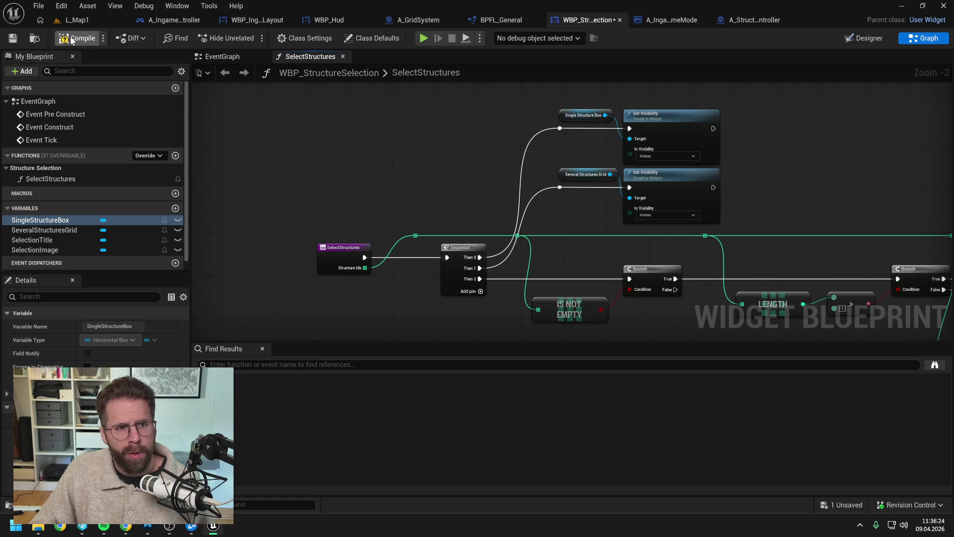
left_click(90, 18)
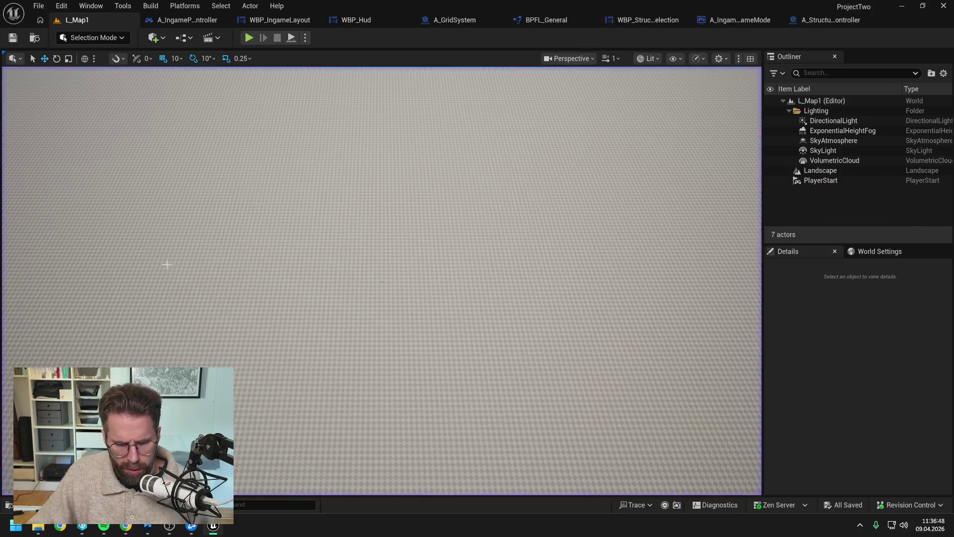
left_click(197, 525)
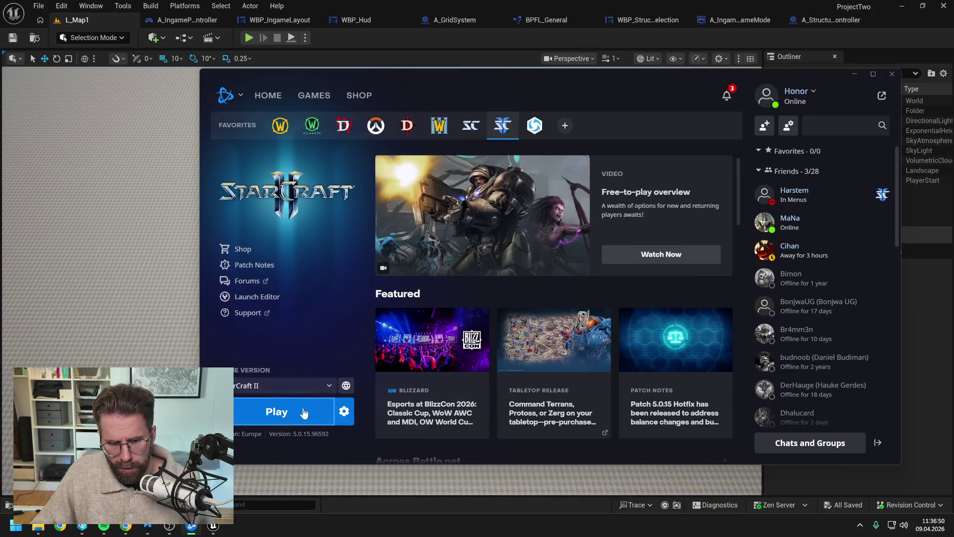
Launch StarCraft II from Battle.net and wait for its main menu.
left_click(276, 411)
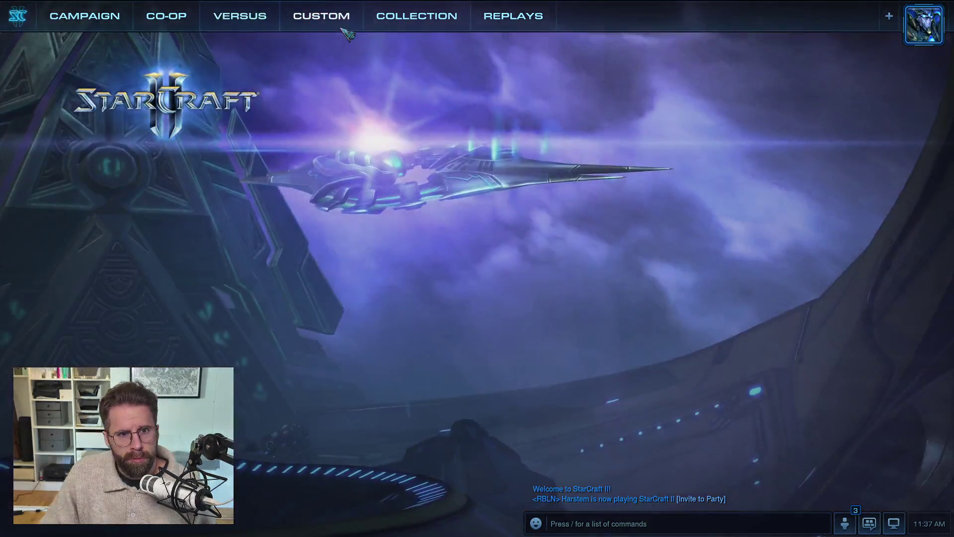
Create a Custom Melee lobby on 10000 Feet LE and start the 1v1 match.
left_click(342, 29)
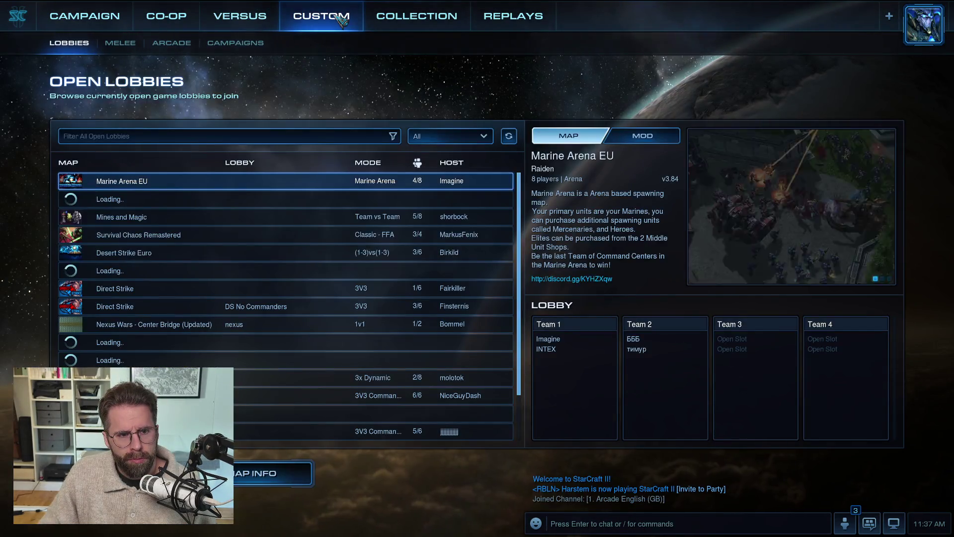
left_click(120, 44)
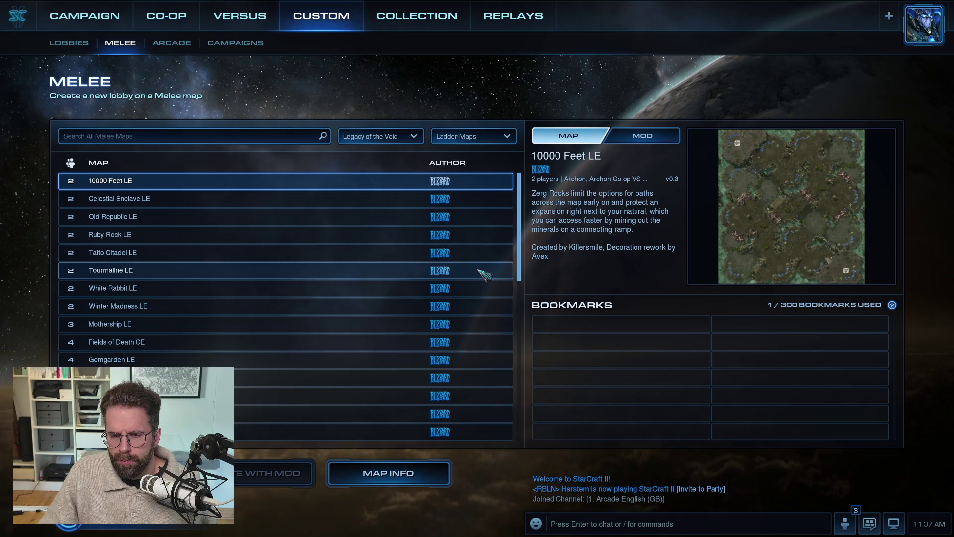
key("Return")
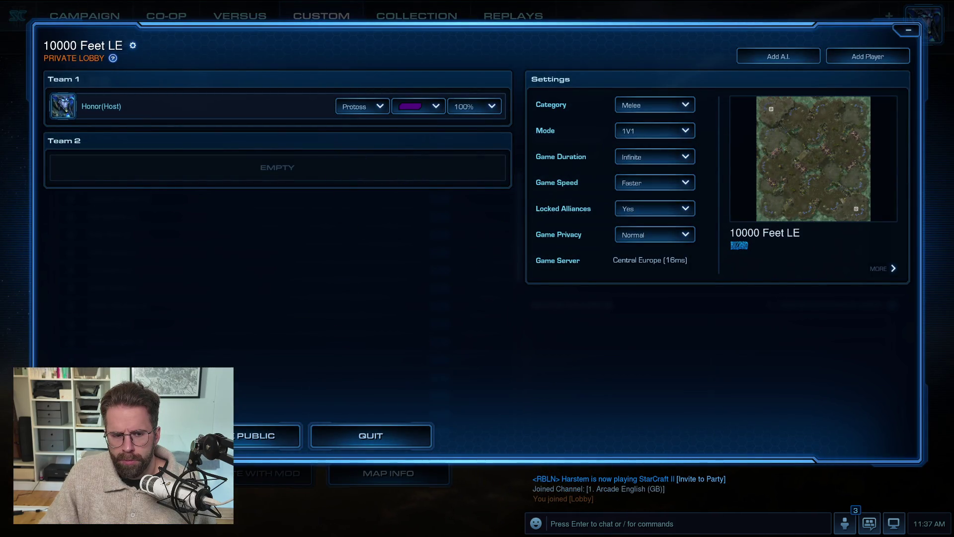
left_click(268, 436)
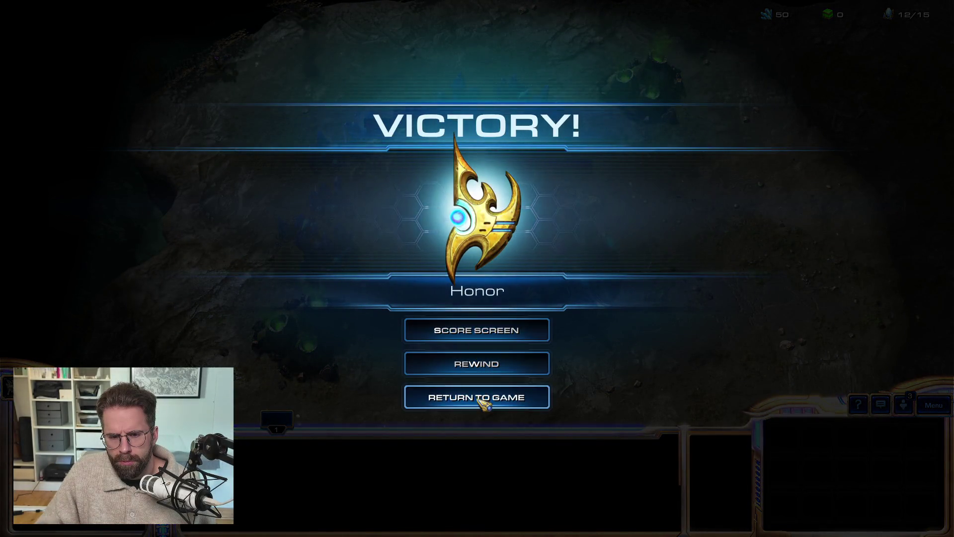
Select the Nexus and pan the camera around the Protoss base.
left_click(485, 398)
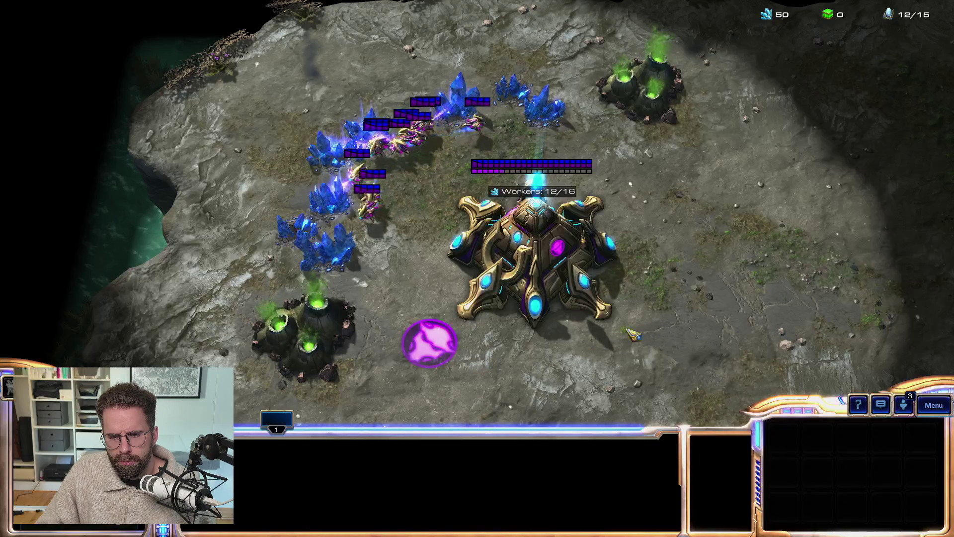
left_click_drag(485, 205, 720, 379)
left_click_drag(642, 159, 521, 258)
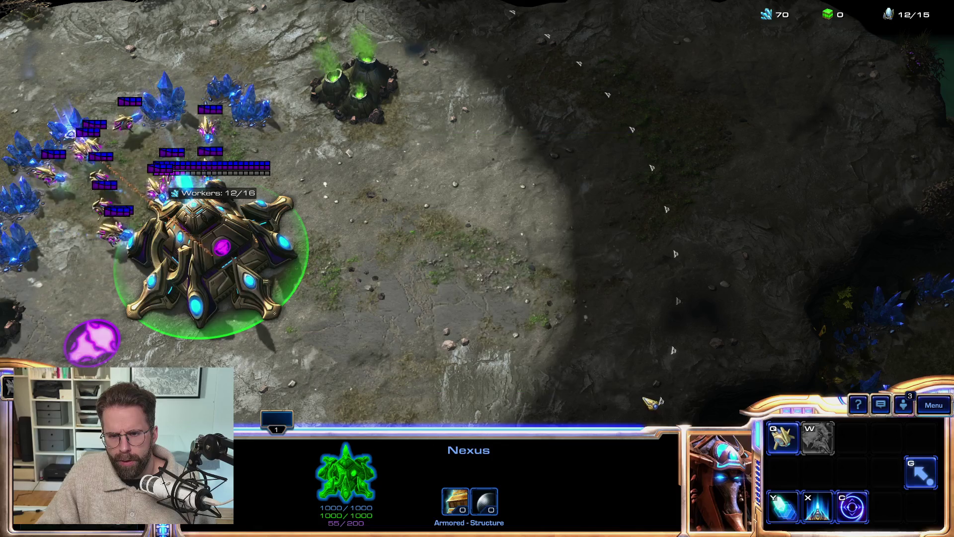
key("Down")
key("Left")
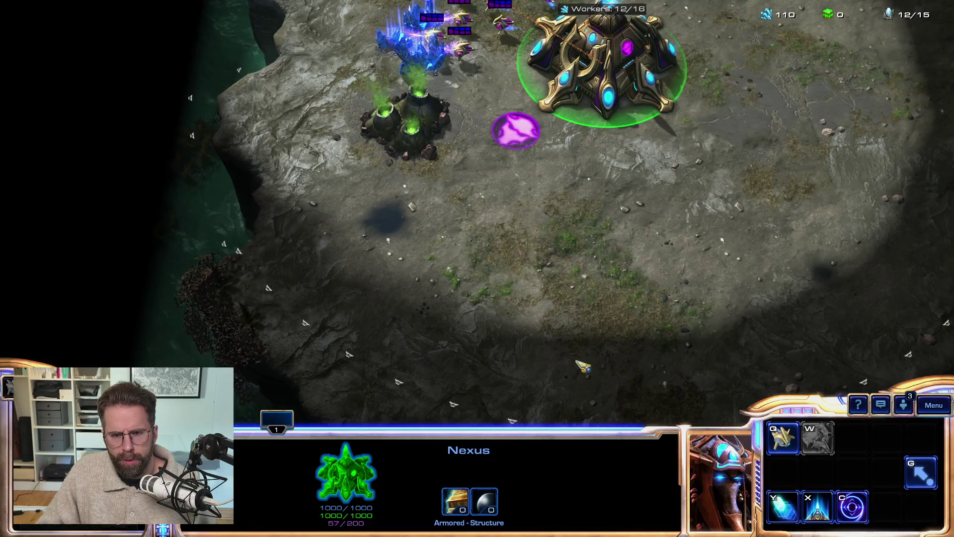
key("1")
key("1")
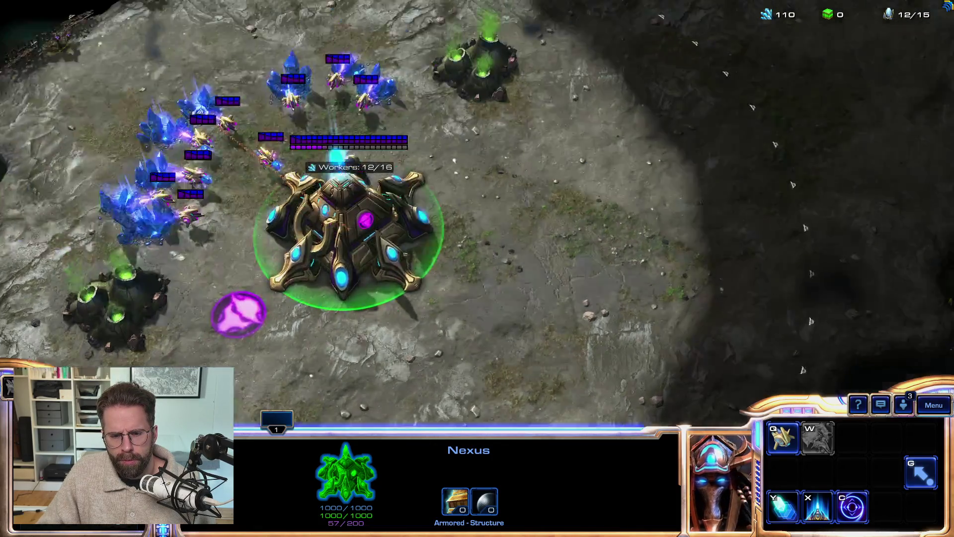
key("Right")
left_click_drag(676, 122, 510, 255)
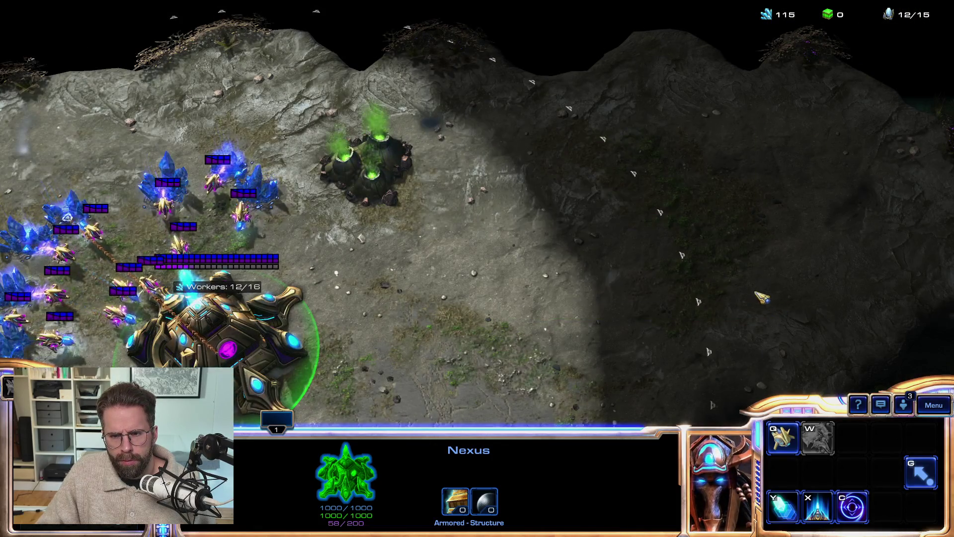
key("Down")
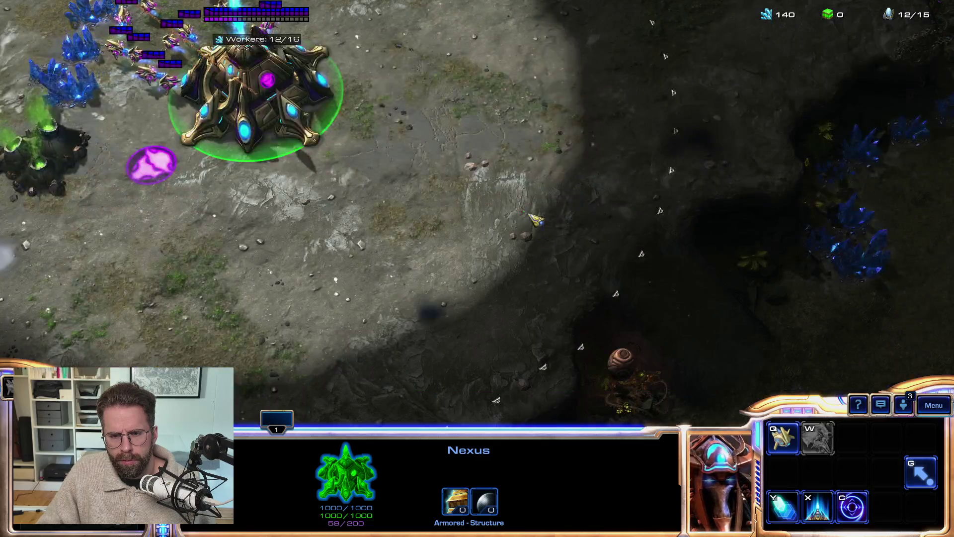
key("Left")
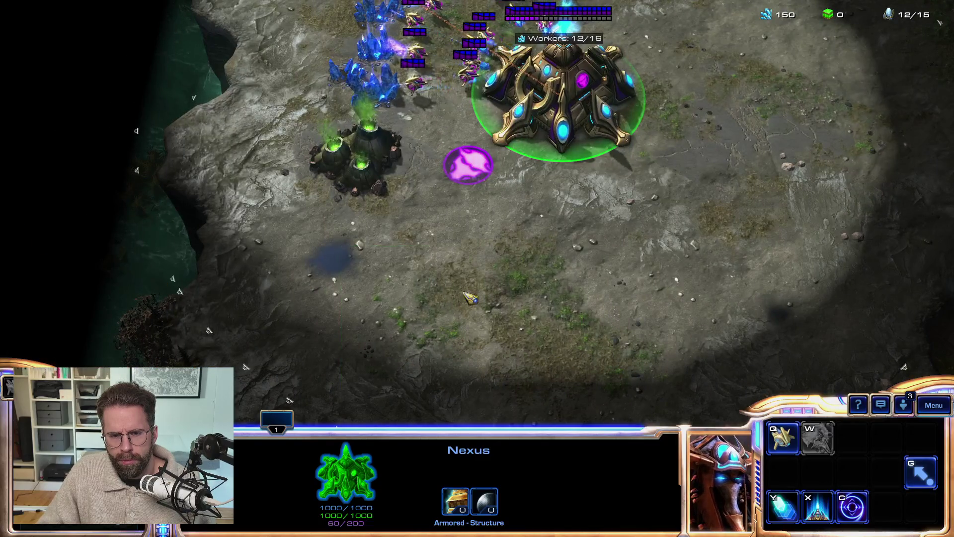
left_click_drag(342, 219, 636, 403)
key("Up")
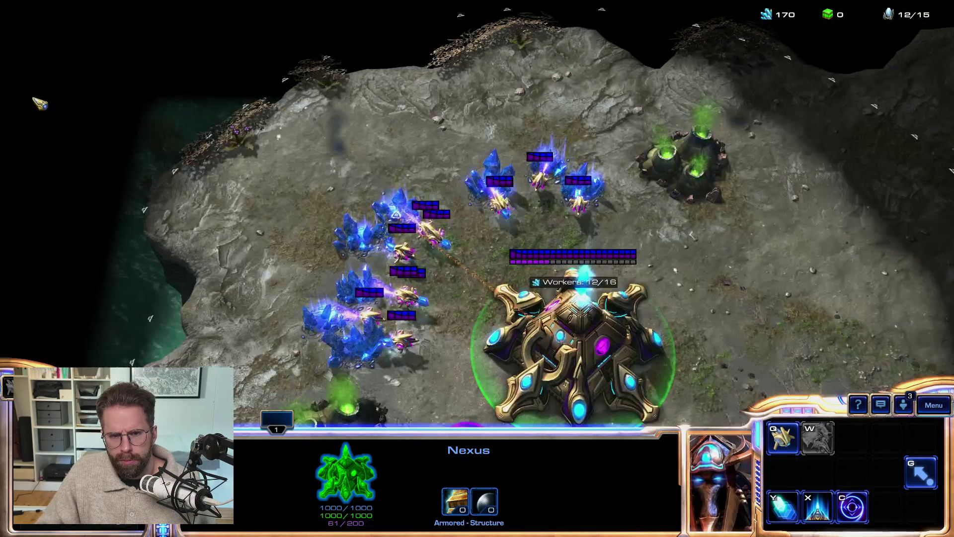
left_click_drag(141, 162, 230, 256)
key("Right")
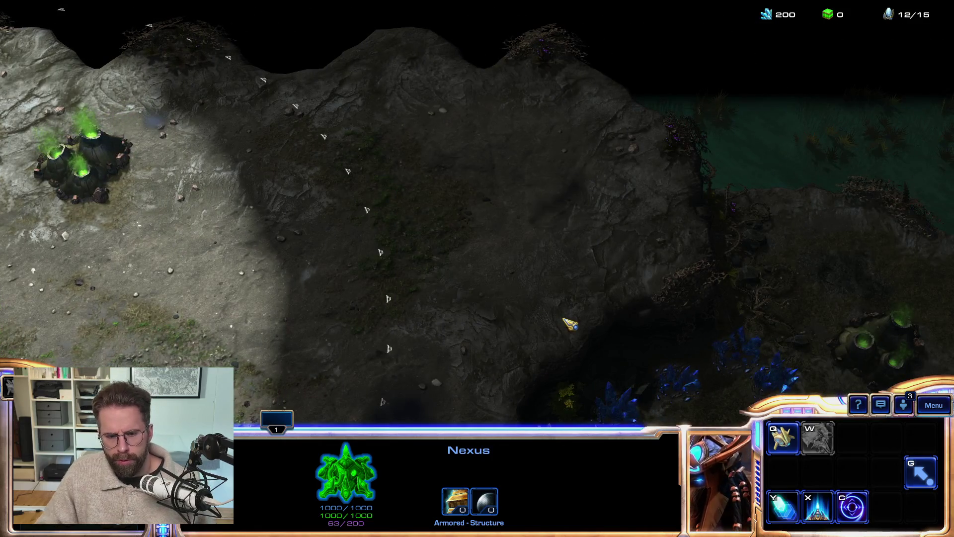
Leave the match through the F10 menu and quit StarCraft II.
key("F10")
left_click(472, 197)
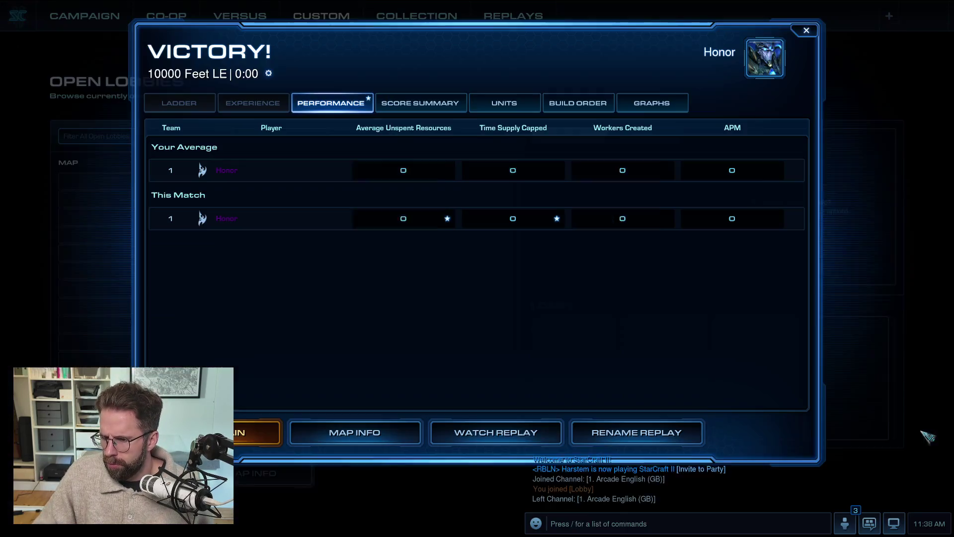
key("F10")
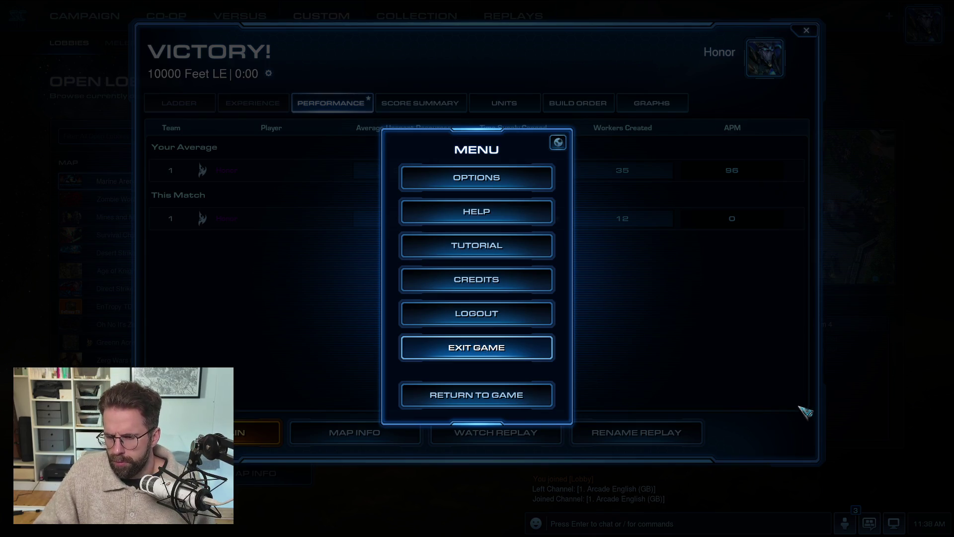
key("Return")
Open Steam from the system tray and dismiss its update popup.
left_click(861, 526)
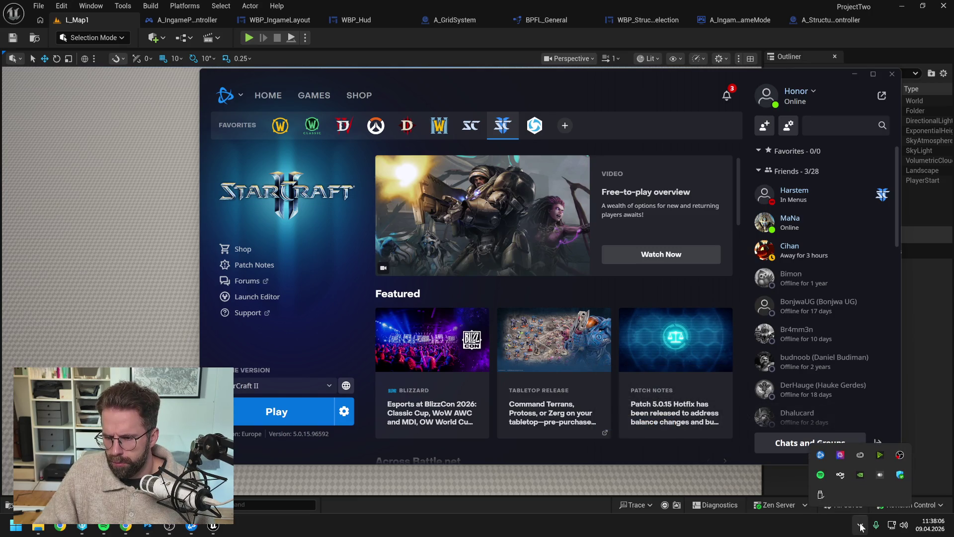
left_click(860, 525)
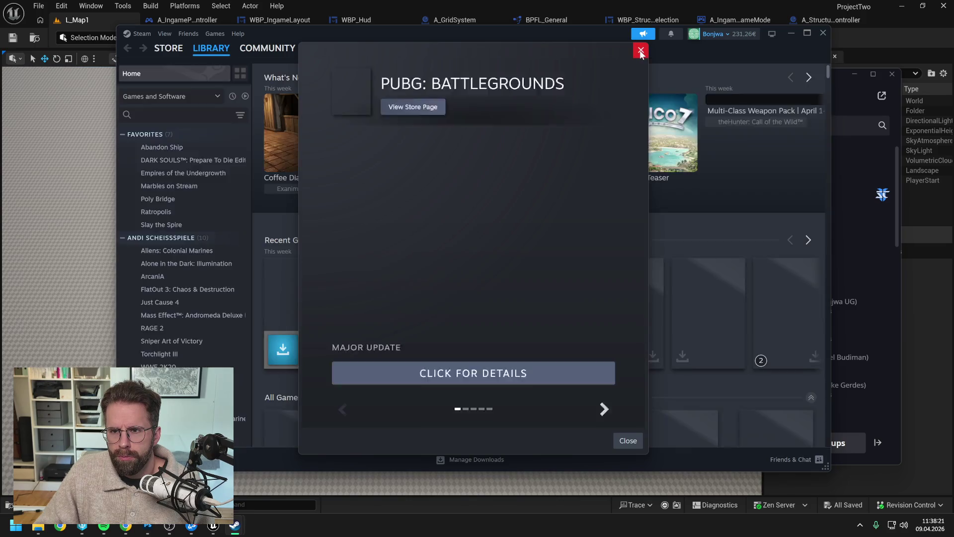
left_click(641, 50)
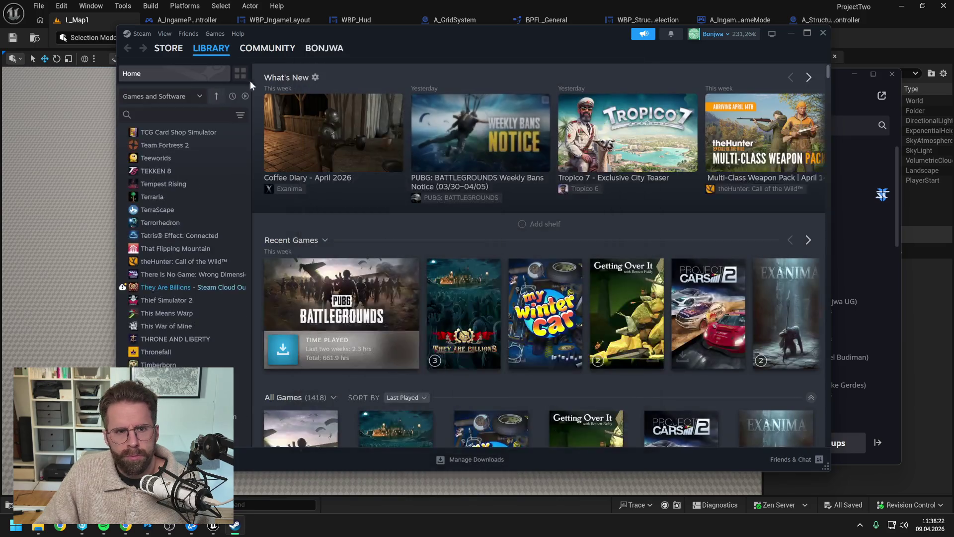
Search the library for 'they' and launch They Are Billions despite the cloud sync failure.
type("they")
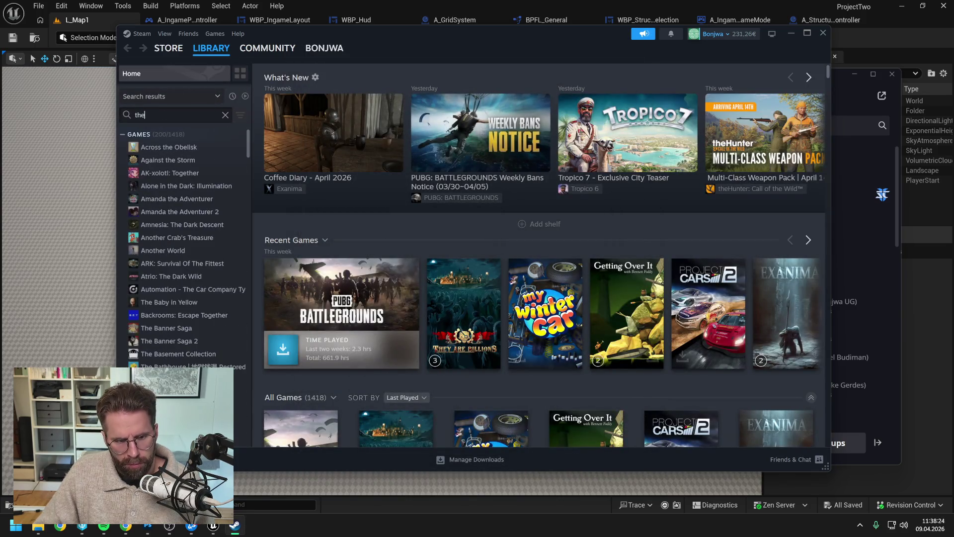
left_click(178, 148)
left_click(296, 233)
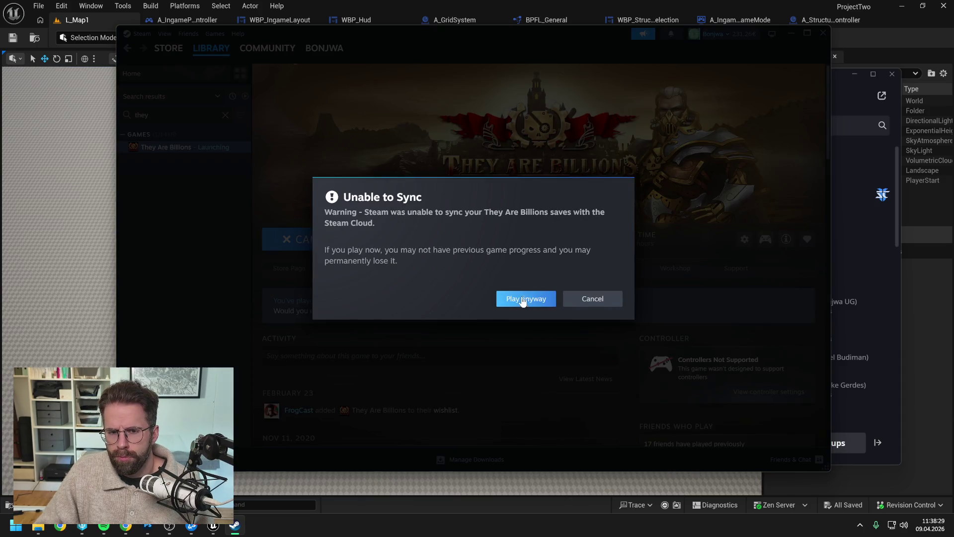
left_click(521, 297)
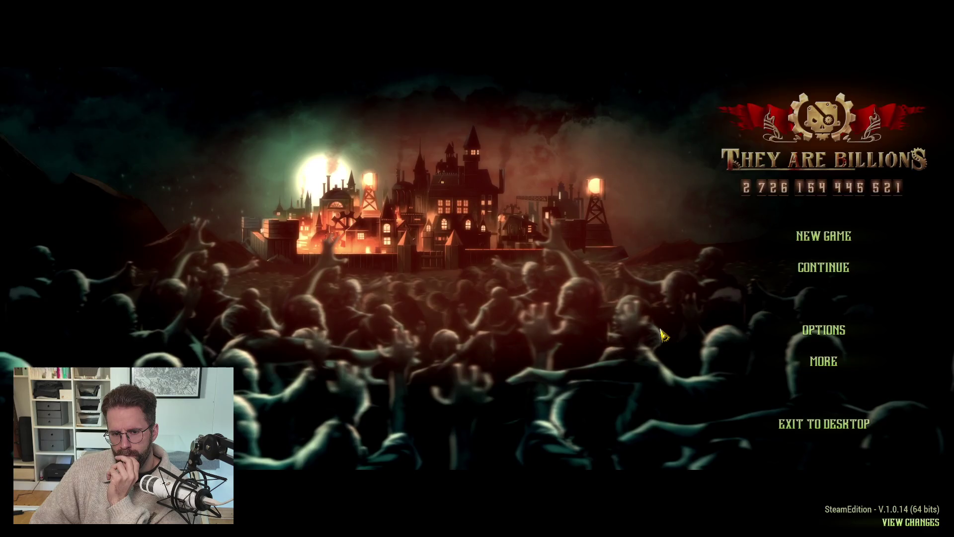
Choose Continue on the main menu and load the selected colony save.
left_click(802, 272)
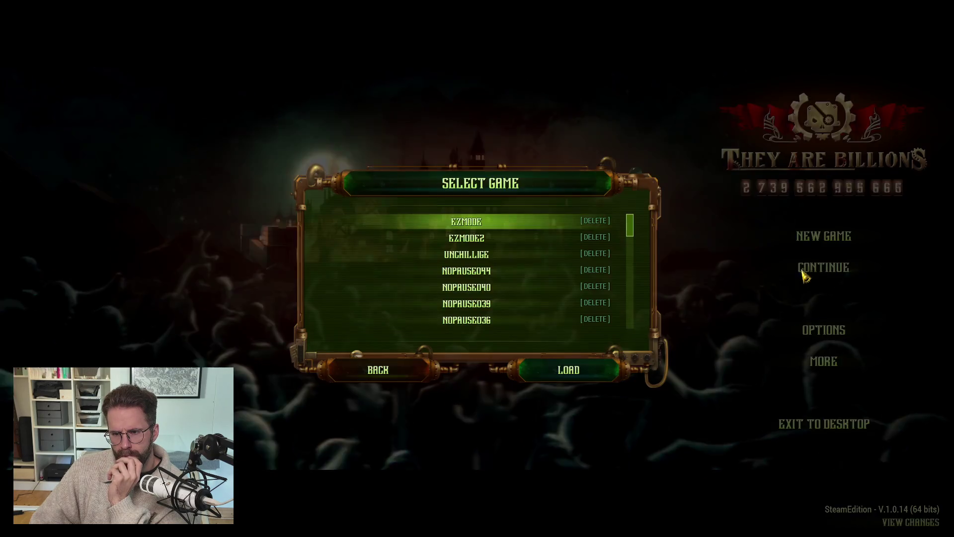
left_click(547, 369)
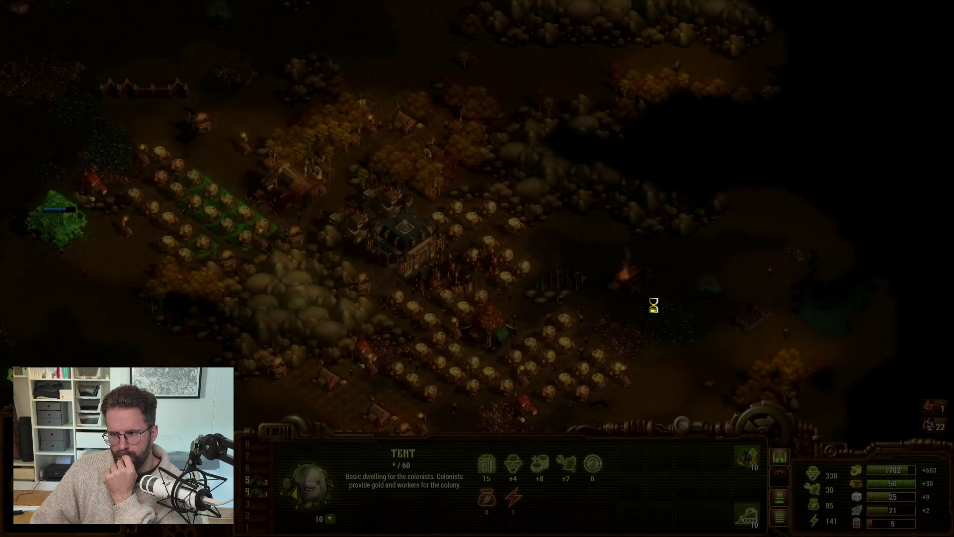
Box-select and clear groups of lower-right tents to test multi-selection.
mouse_move(671, 292)
left_mouse_down()
mouse_move(511, 366)
mouse_move(512, 377)
left_mouse_up()
left_click_drag(678, 247, 756, 309)
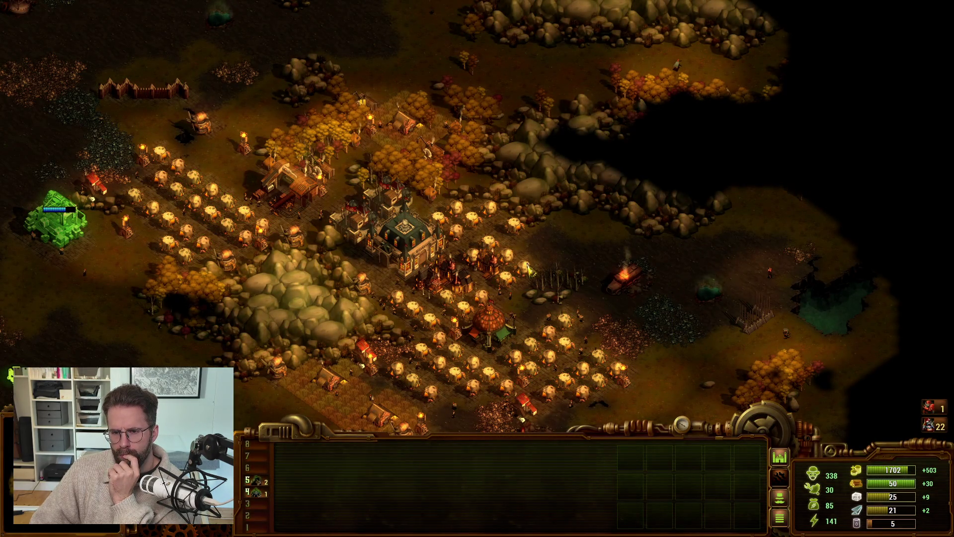
left_click_drag(528, 303, 616, 383)
left_click_drag(666, 230, 722, 272)
left_click_drag(529, 288, 604, 375)
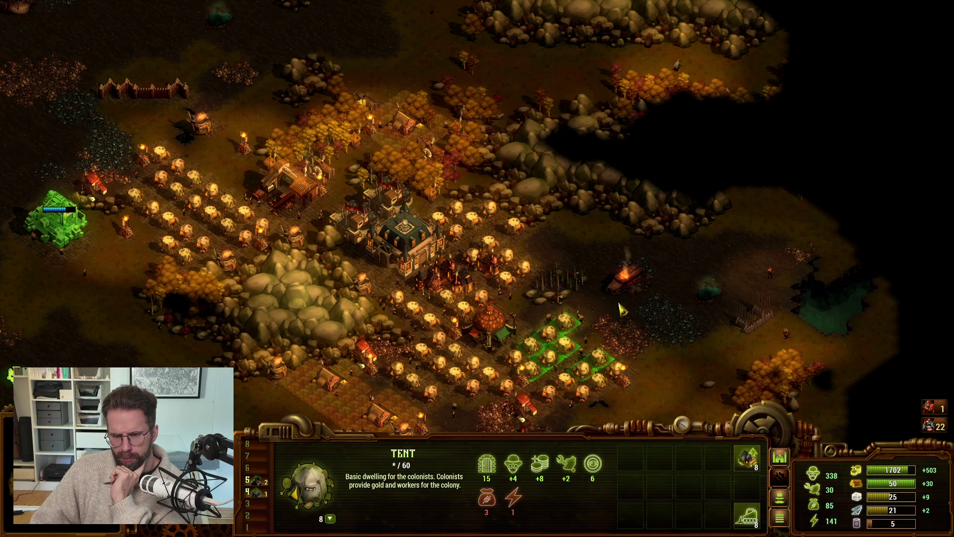
left_click(690, 252)
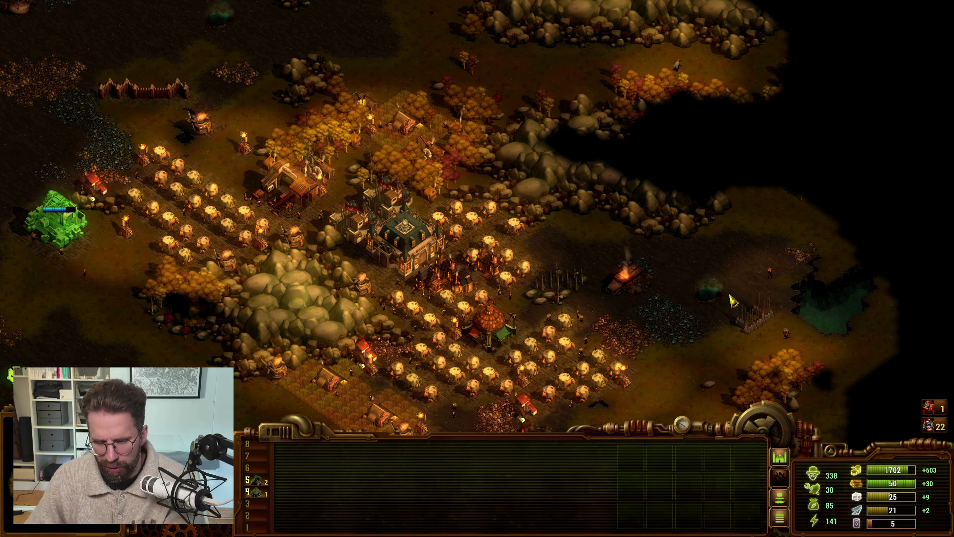
left_click_drag(521, 308, 621, 381)
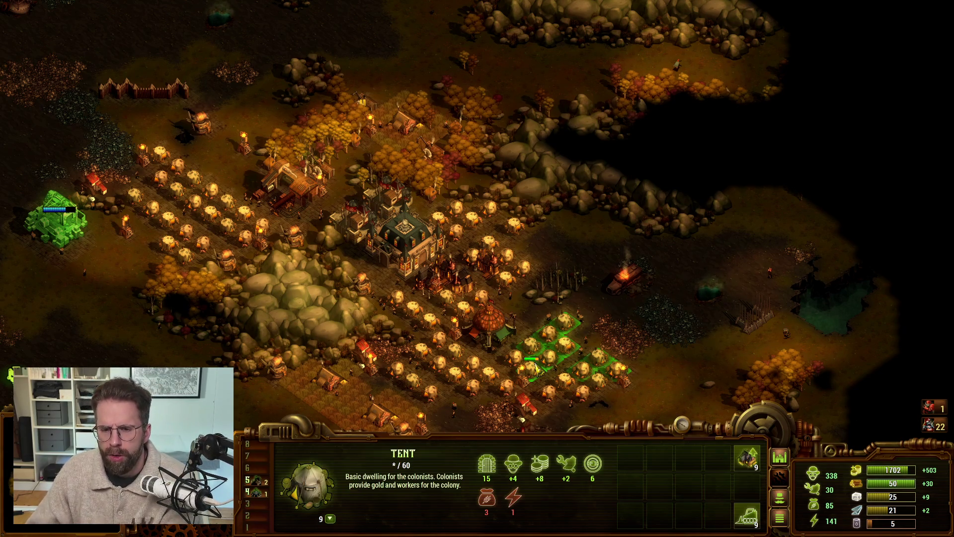
left_click_drag(649, 248, 711, 312)
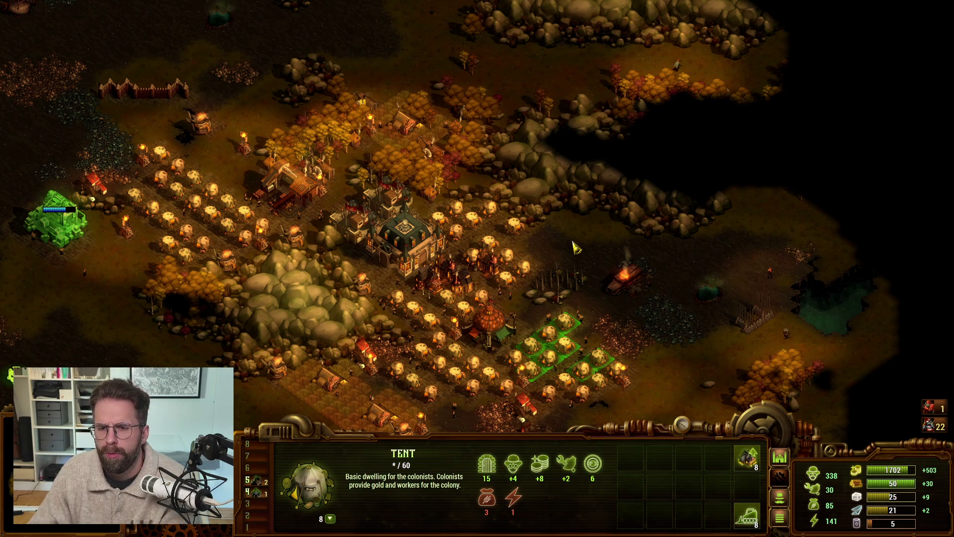
left_click_drag(526, 311, 625, 397)
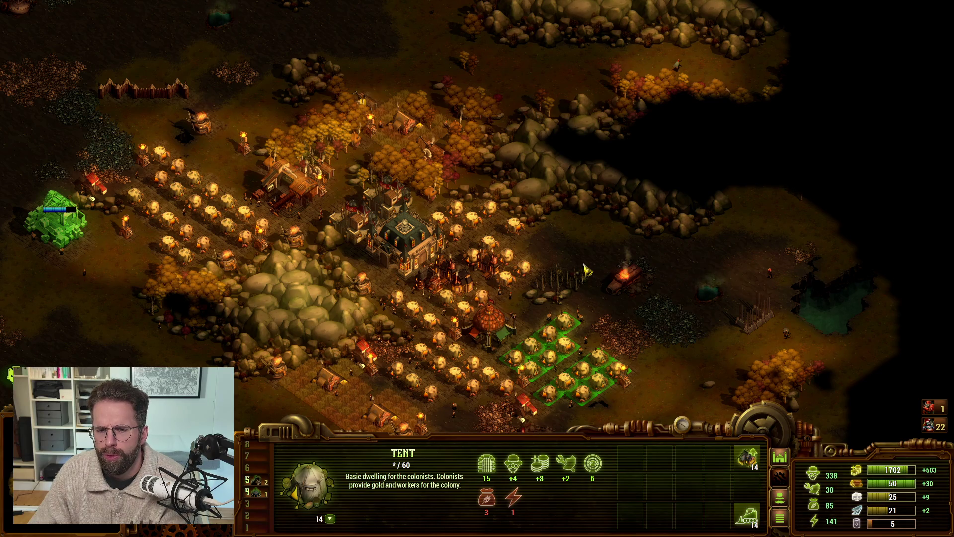
left_click_drag(538, 296, 609, 379)
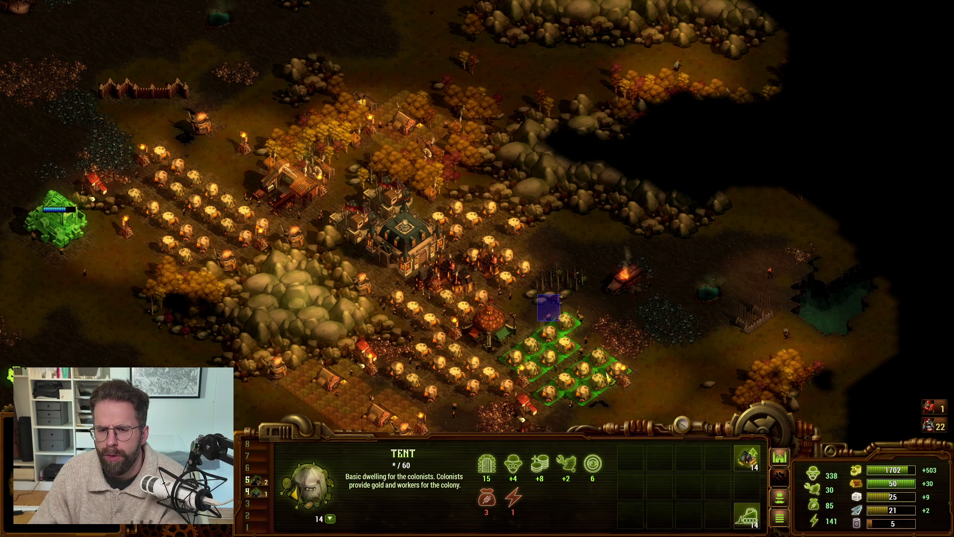
left_click(669, 261)
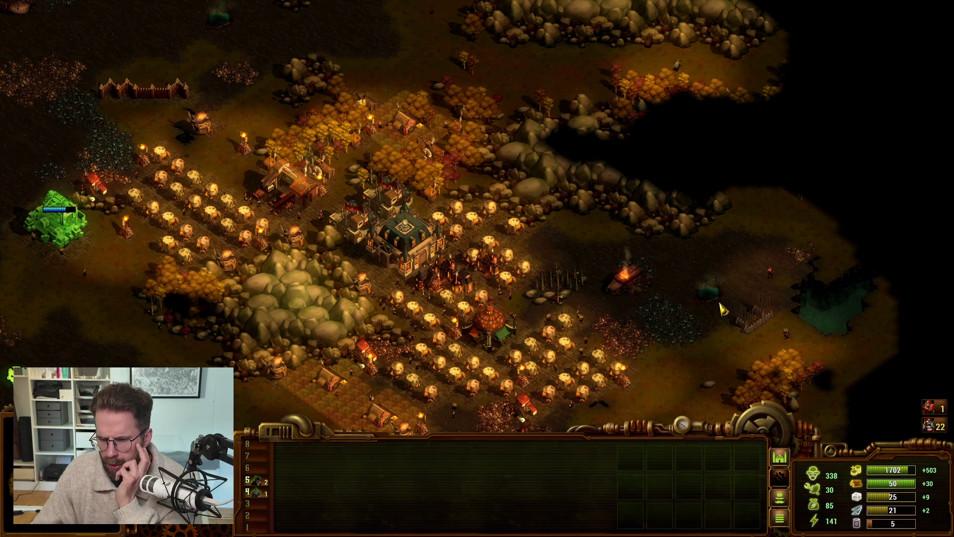
Recall the saved group of eight tents, add and remove tents, then Save and Exit.
key("ctrl+z")
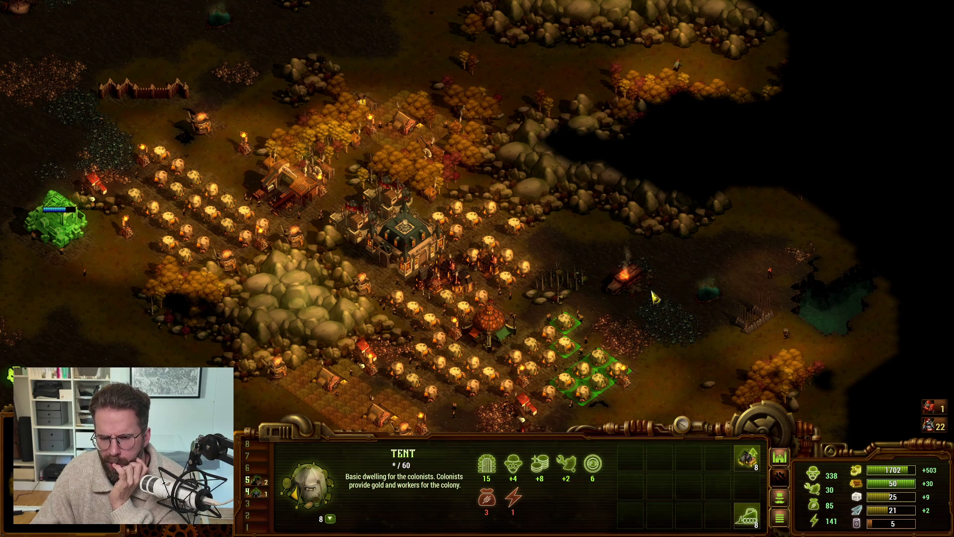
left_click_drag(531, 305, 557, 397)
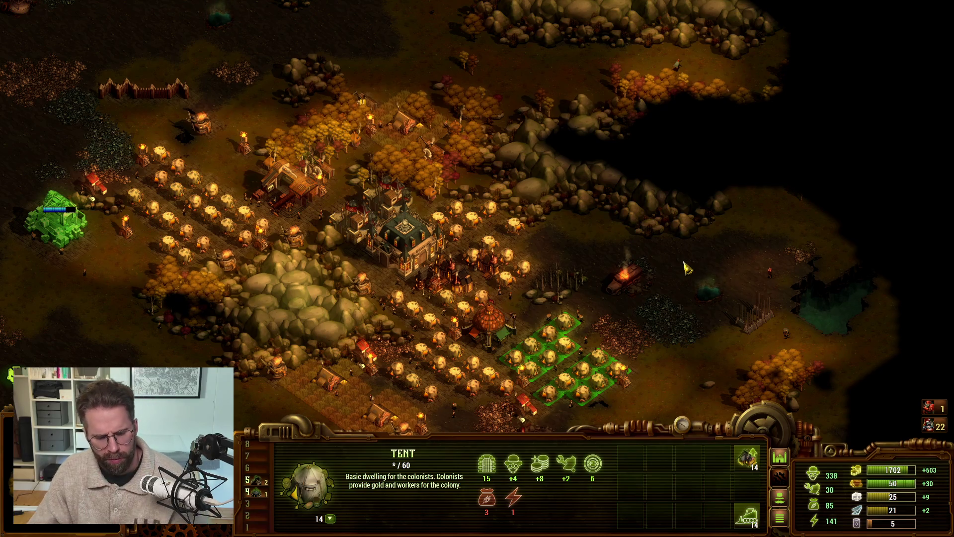
key("Escape")
key("Escape")
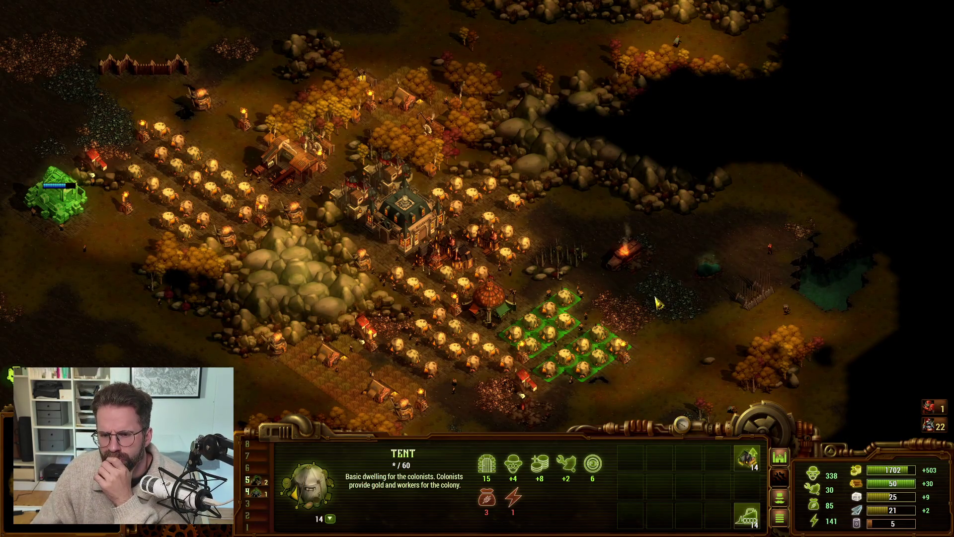
left_click(517, 375, "shift")
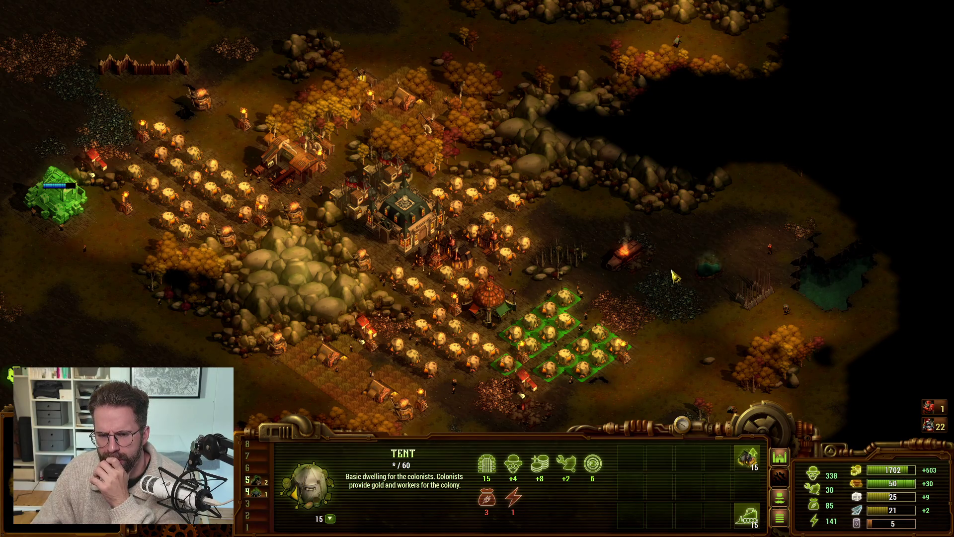
left_click(608, 283, "shift")
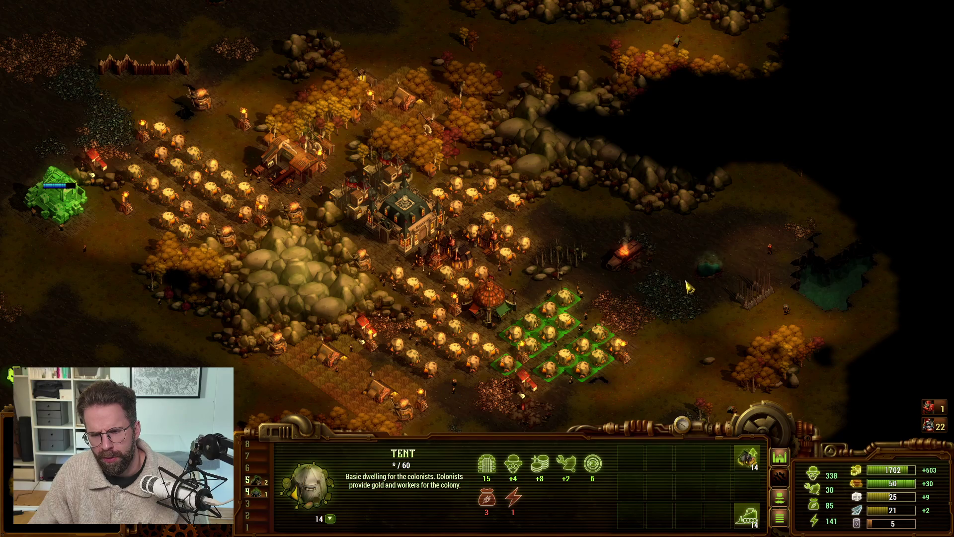
left_click(685, 287)
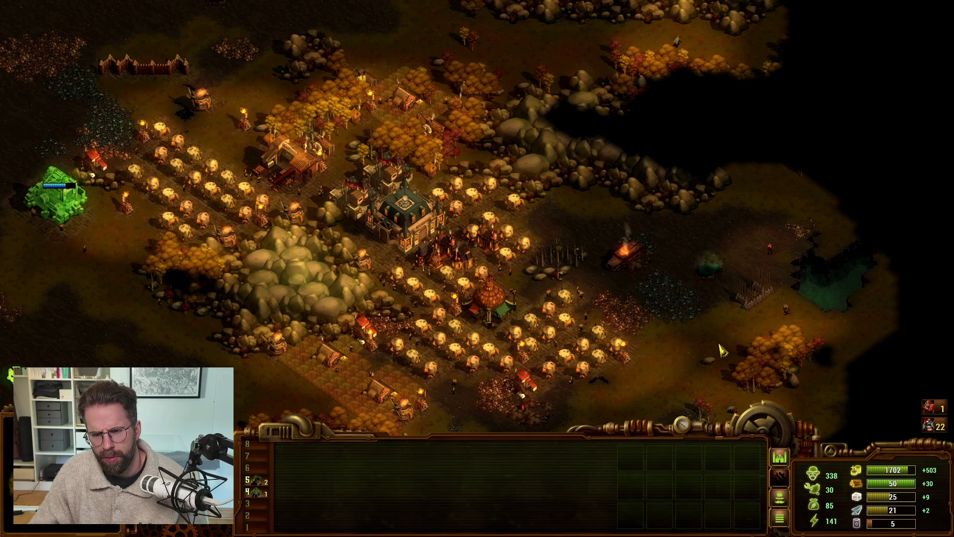
key("Escape")
left_click(790, 308)
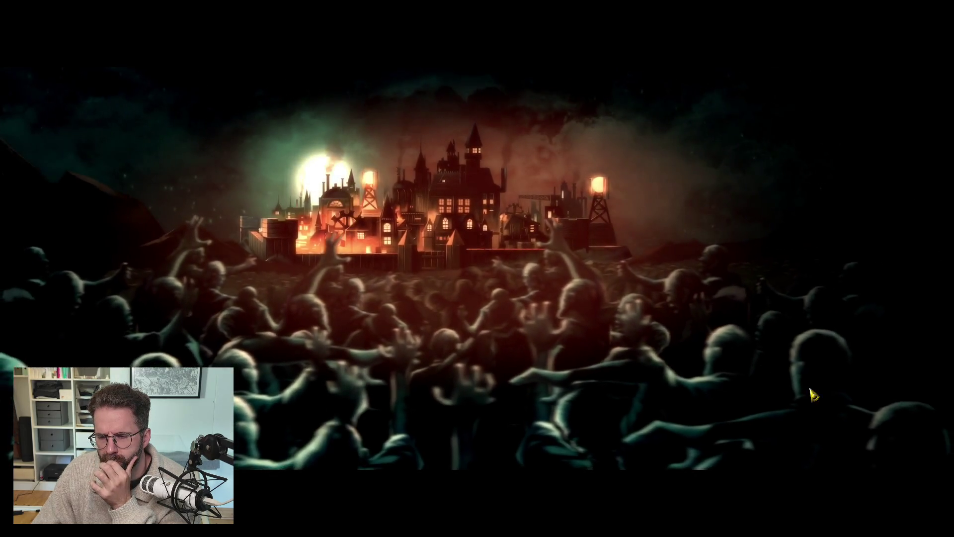
Switch back to the Unreal editor and start a play-test of L_Map1.
key("alt+Tab")
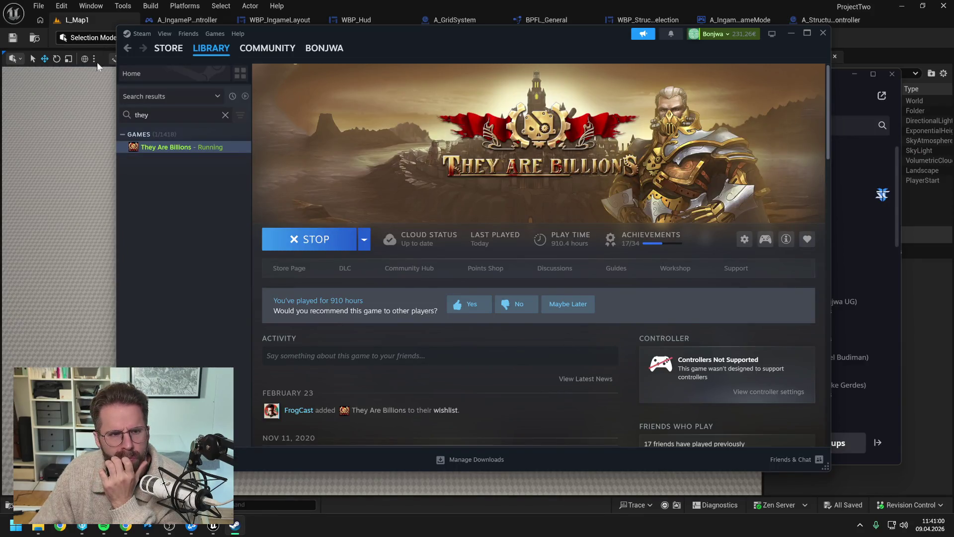
left_click(97, 62)
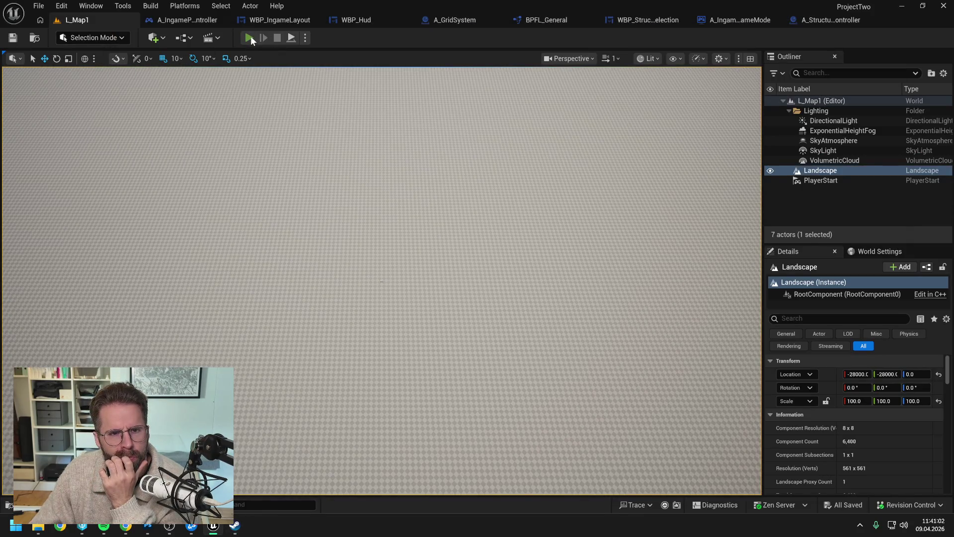
key("alt+p")
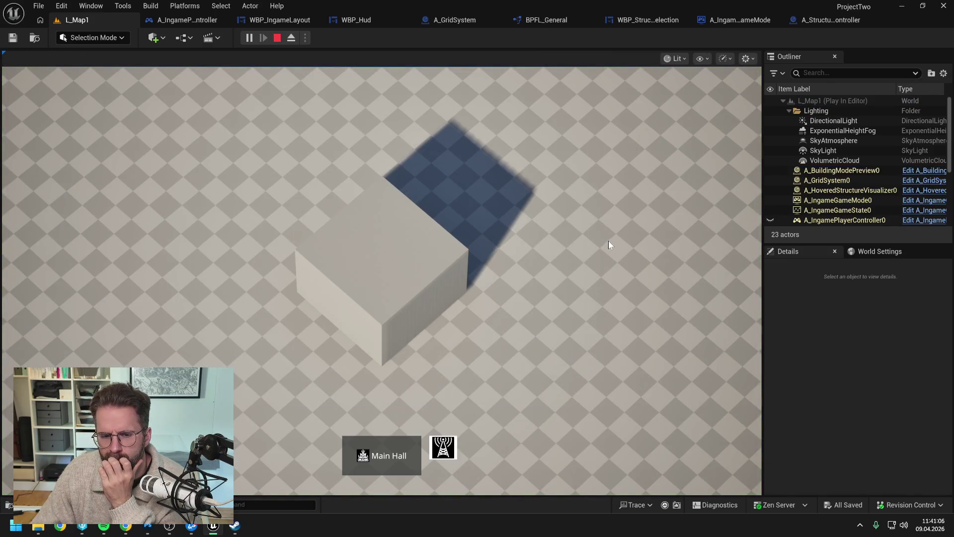
Box-select the cube repeatedly to check the Main Hall entry in the HUD, then stop.
mouse_move(242, 172)
left_mouse_down()
mouse_move(579, 395)
mouse_move(554, 321)
left_mouse_up()
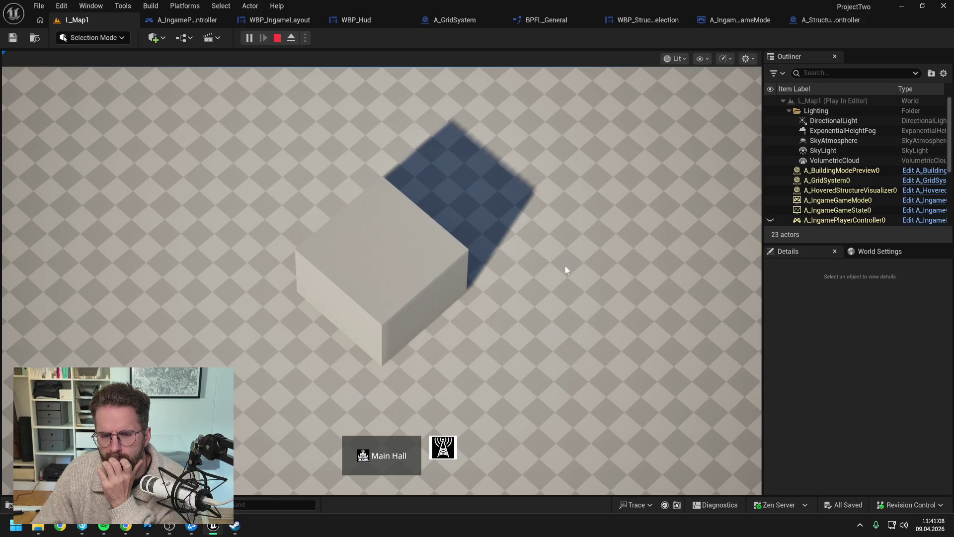
left_click_drag(282, 188, 651, 409)
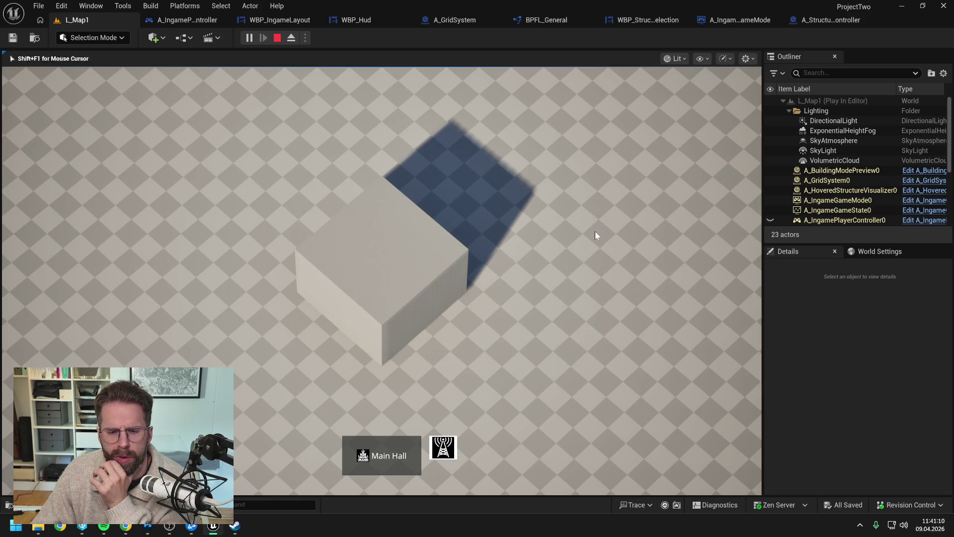
left_click_drag(217, 187, 607, 445)
mouse_move(634, 355)
left_mouse_down()
mouse_move(146, 154)
mouse_move(624, 363)
left_mouse_up()
mouse_move(665, 291)
left_mouse_down()
mouse_move(635, 342)
mouse_move(183, 194)
mouse_move(141, 198)
left_mouse_up()
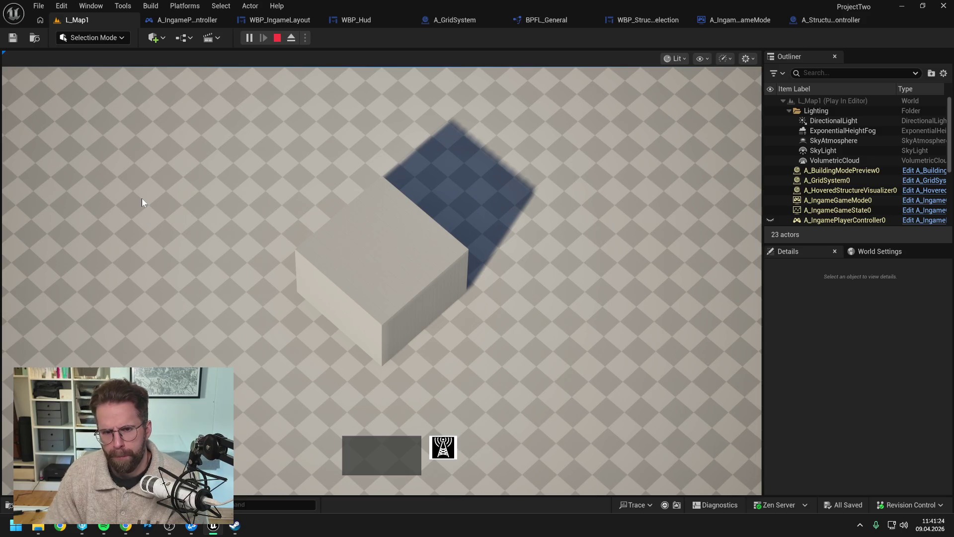
left_click_drag(141, 197, 225, 214)
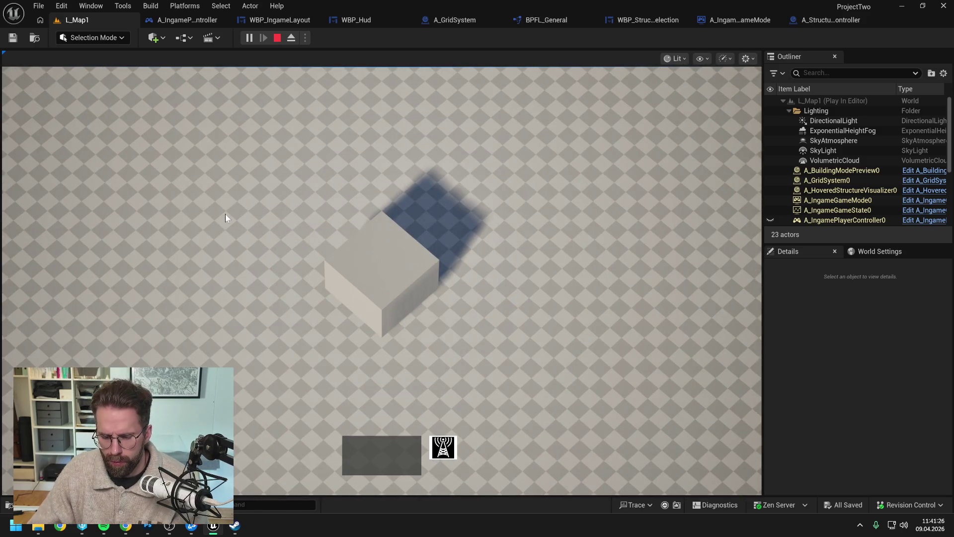
key("Escape")
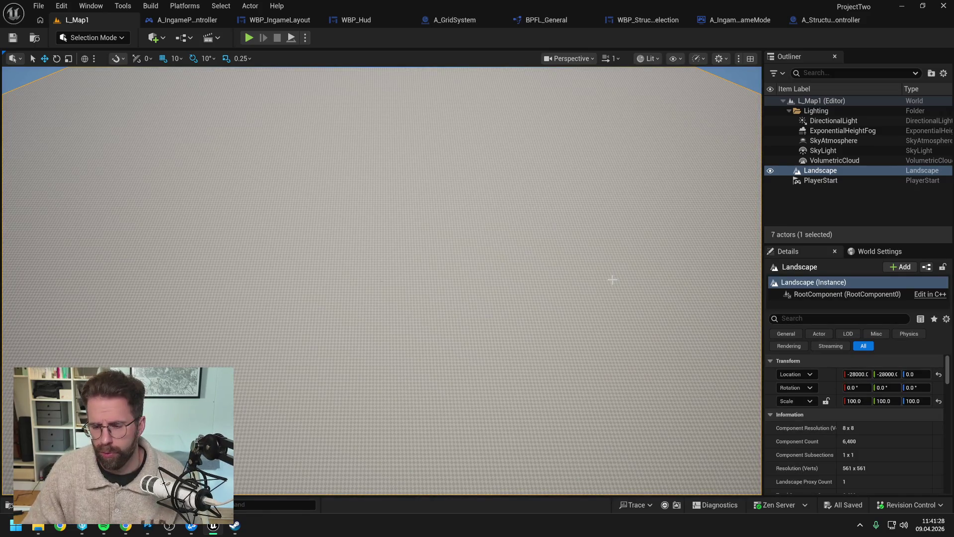
Open View Changes from Unreal's revision control menu, then show the //ProjectTwo depot history in P4V.
left_click(898, 505)
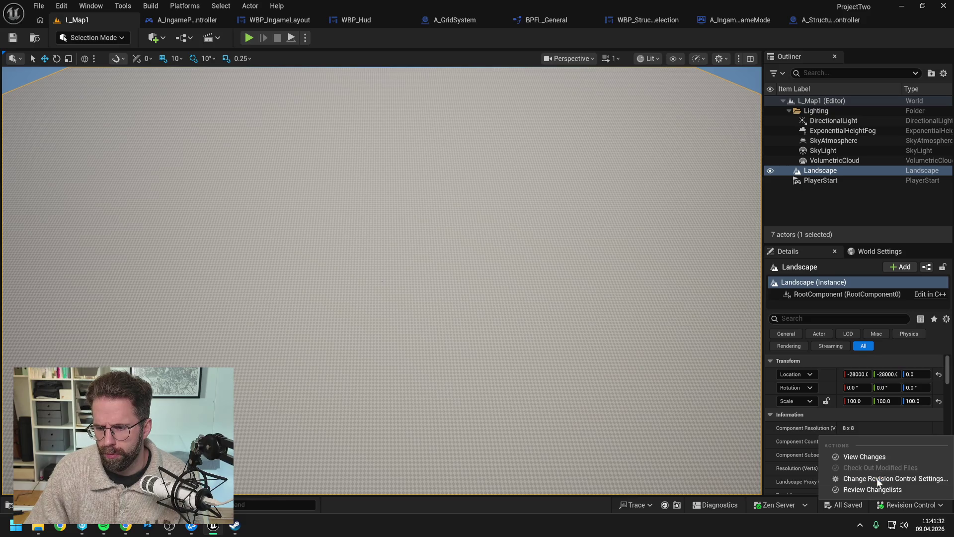
left_click(869, 457)
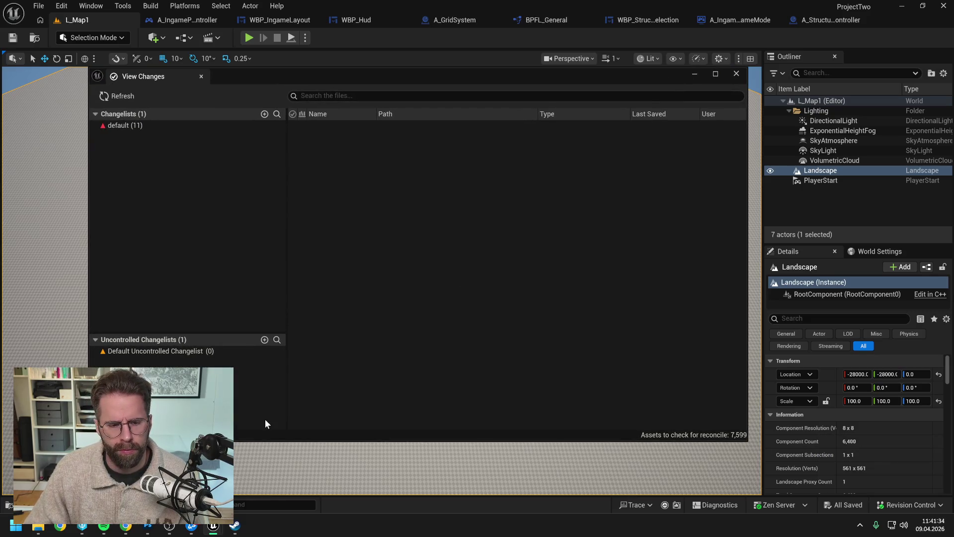
left_click(82, 525)
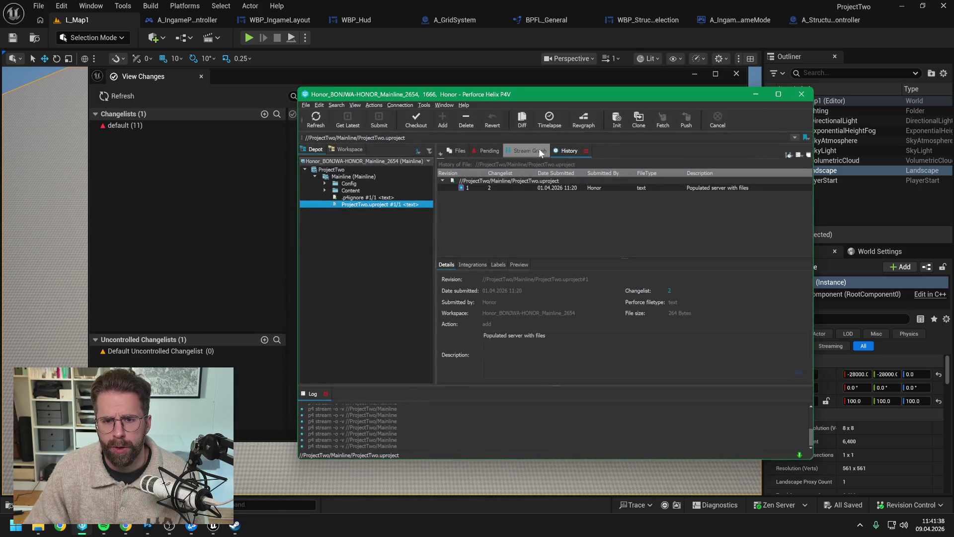
left_click(540, 150)
left_click(458, 150)
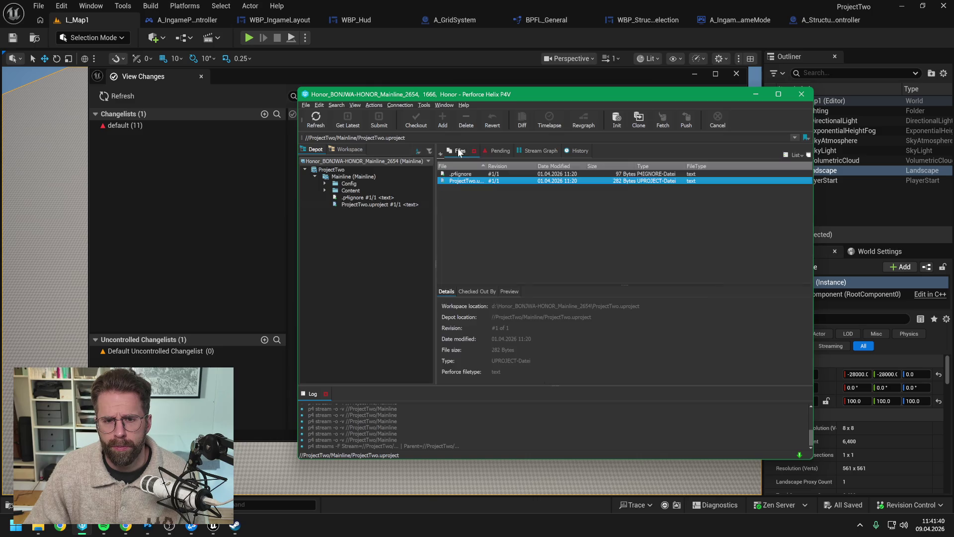
left_click(341, 171)
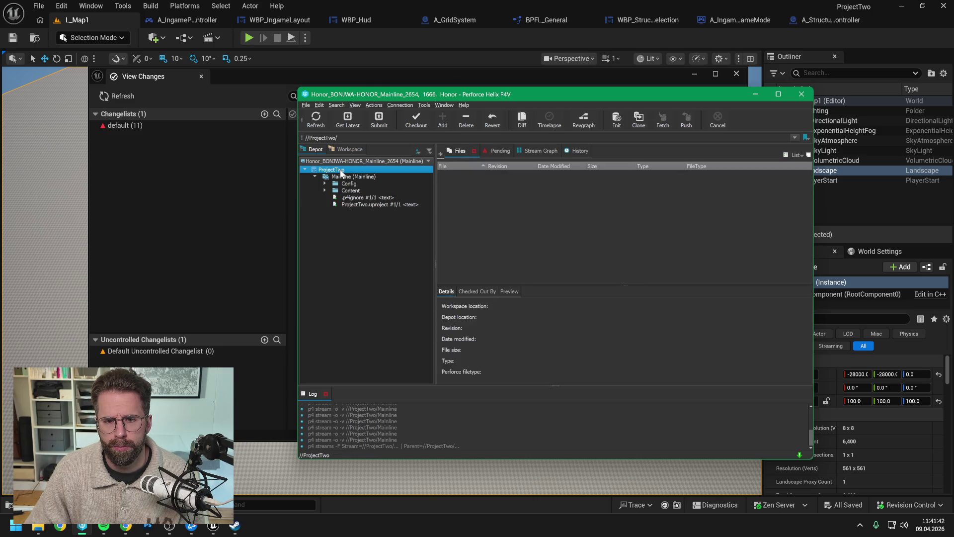
left_click(575, 151)
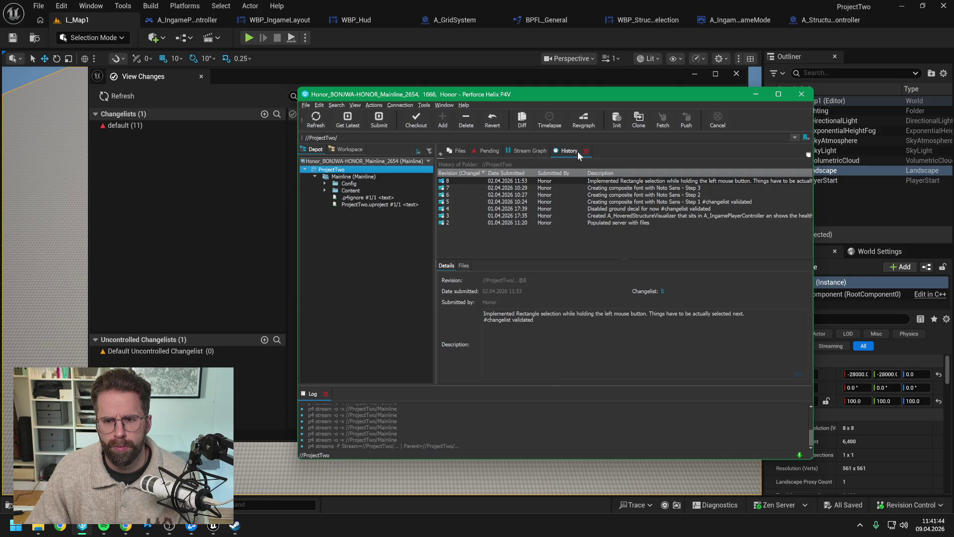